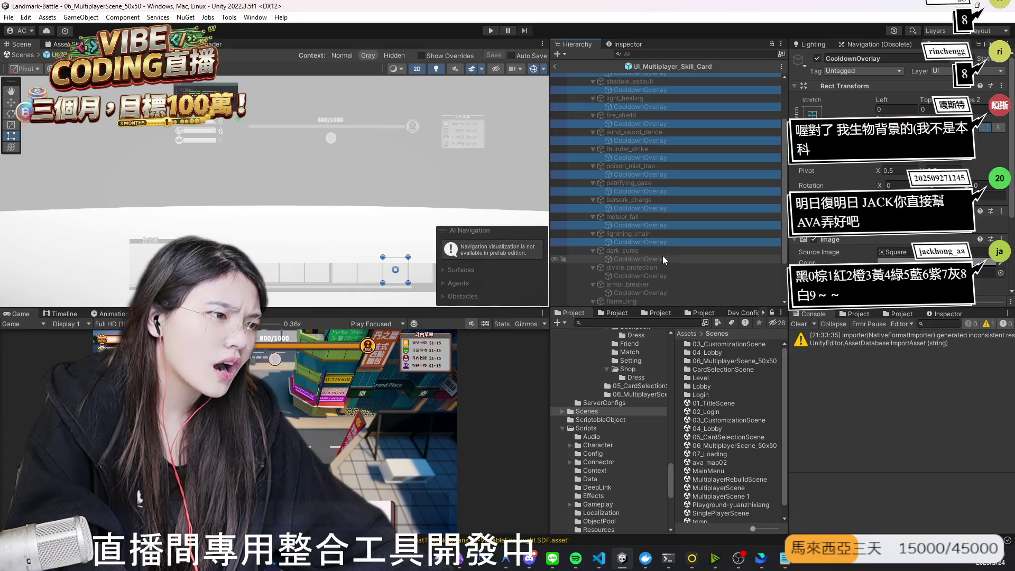
# Step: Add the remaining skills' CooldownOverlays to the selection, through flame_ring, storm_blade, fire_shockwave and frost_nova
pyautogui.keyDown('ctrl'); pyautogui.click(668, 275); pyautogui.keyUp('ctrl')
pyautogui.keyDown('ctrl'); pyautogui.click(673, 294); pyautogui.keyUp('ctrl')
pyautogui.scroll(-2, 680, 259)
pyautogui.scroll(-2, 679, 259)
pyautogui.keyDown('ctrl'); pyautogui.click(662, 252); pyautogui.keyUp('ctrl')
pyautogui.keyDown('ctrl'); pyautogui.click(659, 268); pyautogui.keyUp('ctrl')
pyautogui.keyDown('ctrl'); pyautogui.click(654, 284); pyautogui.keyUp('ctrl')
pyautogui.keyDown('ctrl'); pyautogui.click(667, 302); pyautogui.keyUp('ctrl')
# Step: Set the selected overlays' Image colour to black
pyautogui.click(940, 263)
pyautogui.moveTo(939, 364); pyautogui.dragTo(921, 372)
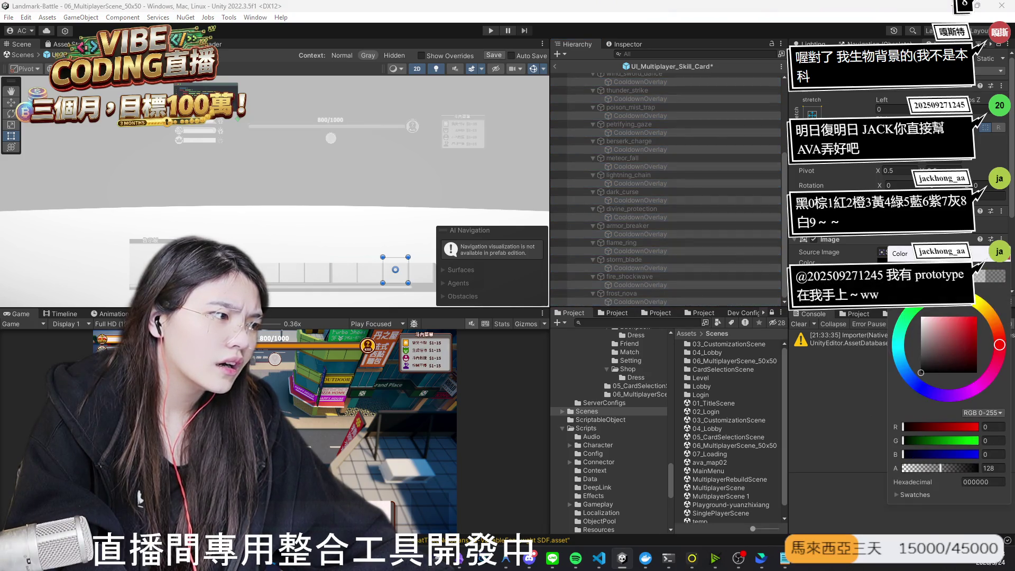
pyautogui.click(1004, 265)
# Step: Drag the overlays' top edge down, then exit the prefab back to the level
pyautogui.scroll(-2, 1004, 266)
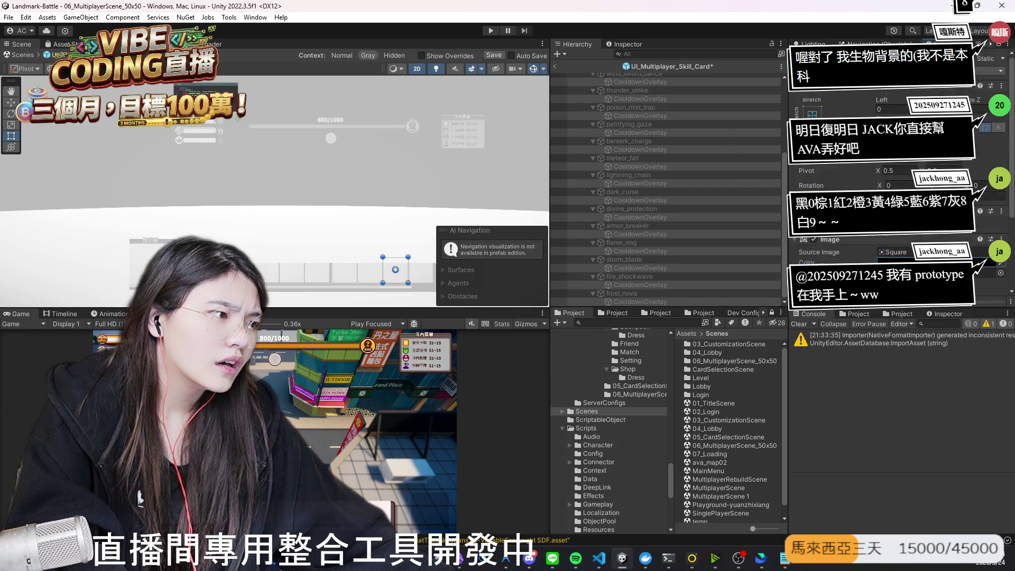
pyautogui.scroll(5, 666, 185)
pyautogui.scroll(3, 395, 237)
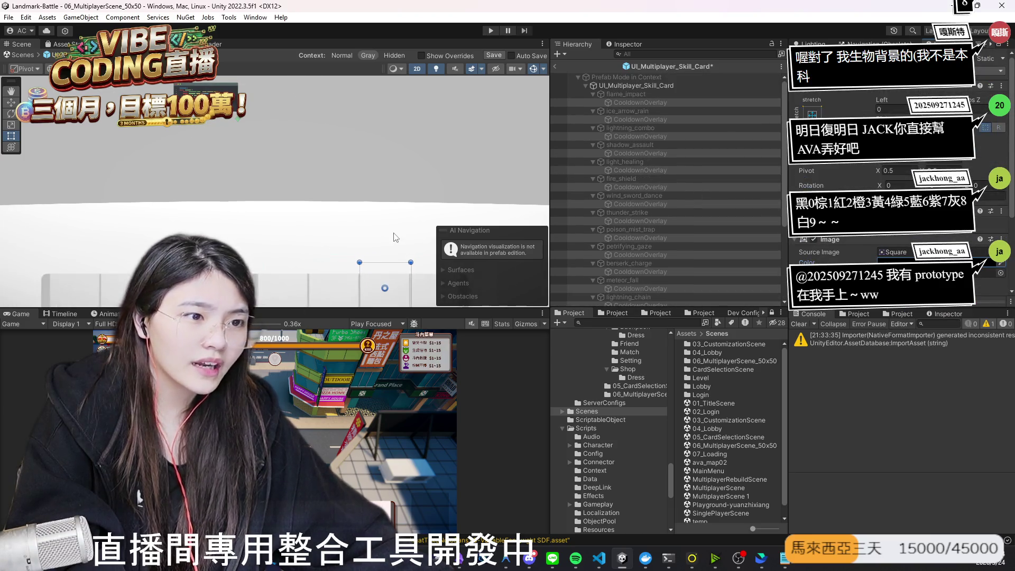
pyautogui.scroll(5, 344, 221)
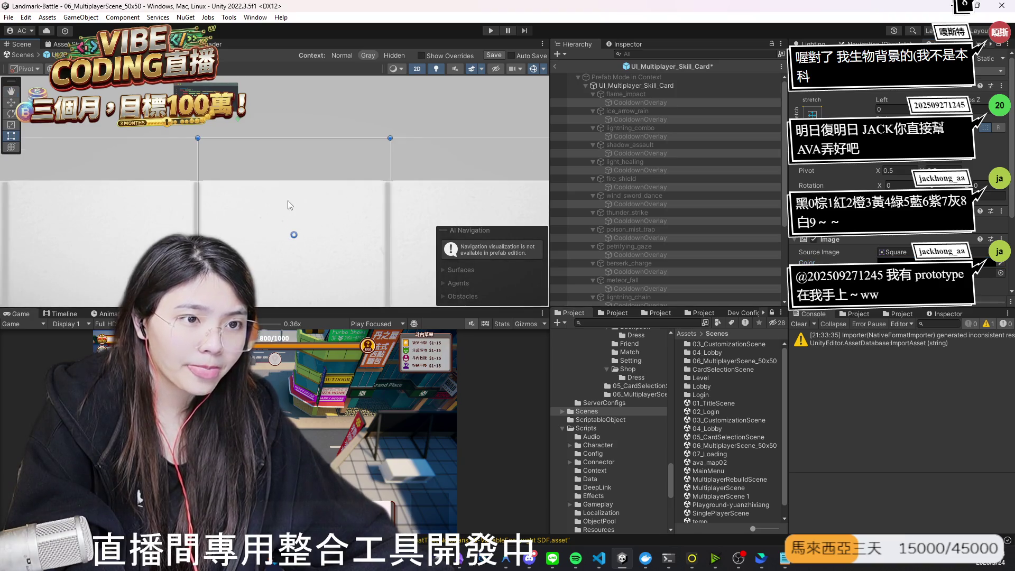
pyautogui.scroll(3, 324, 161)
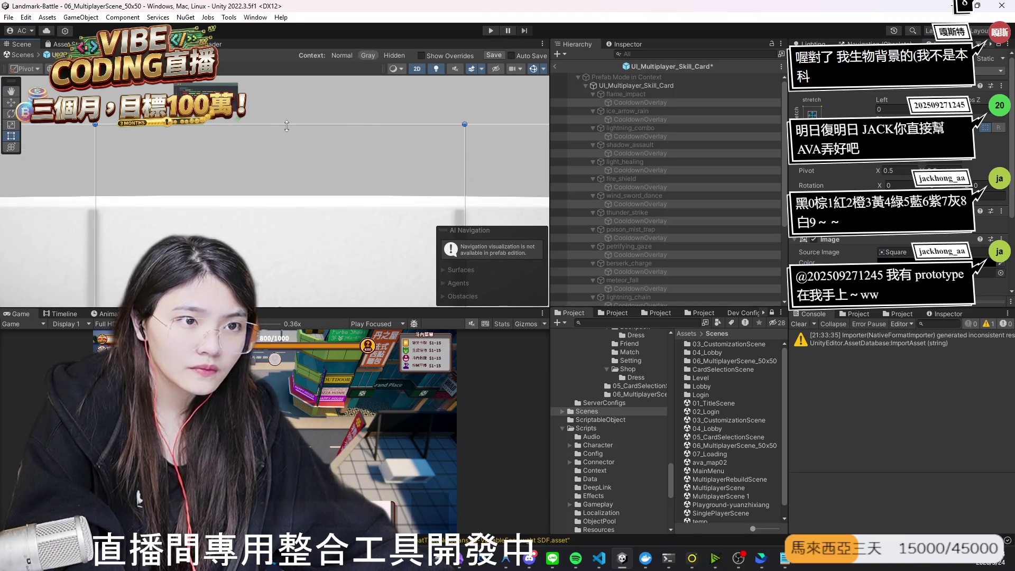
pyautogui.moveTo(288, 155); pyautogui.dragTo(277, 200)
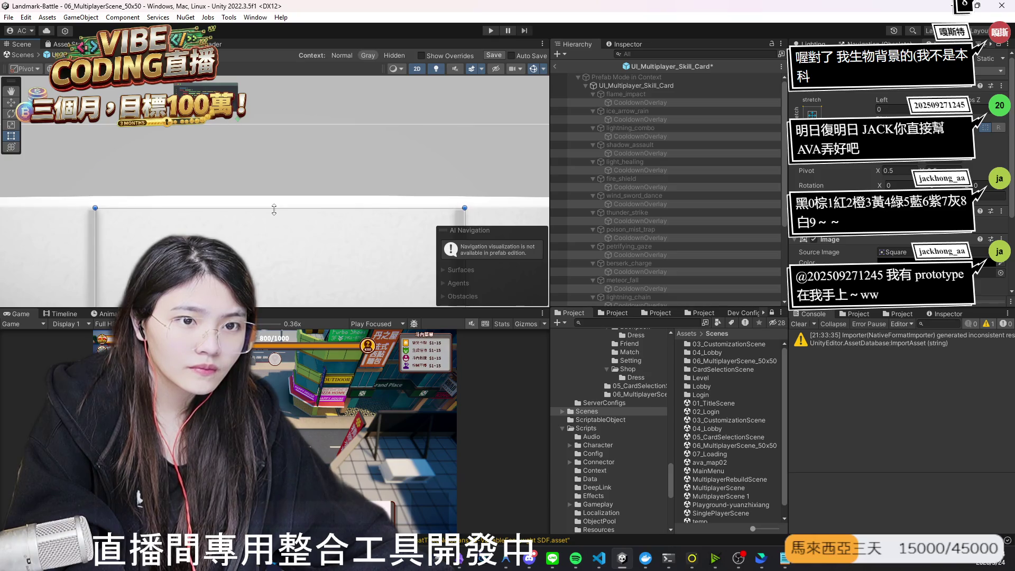
pyautogui.scroll(-5, 275, 186)
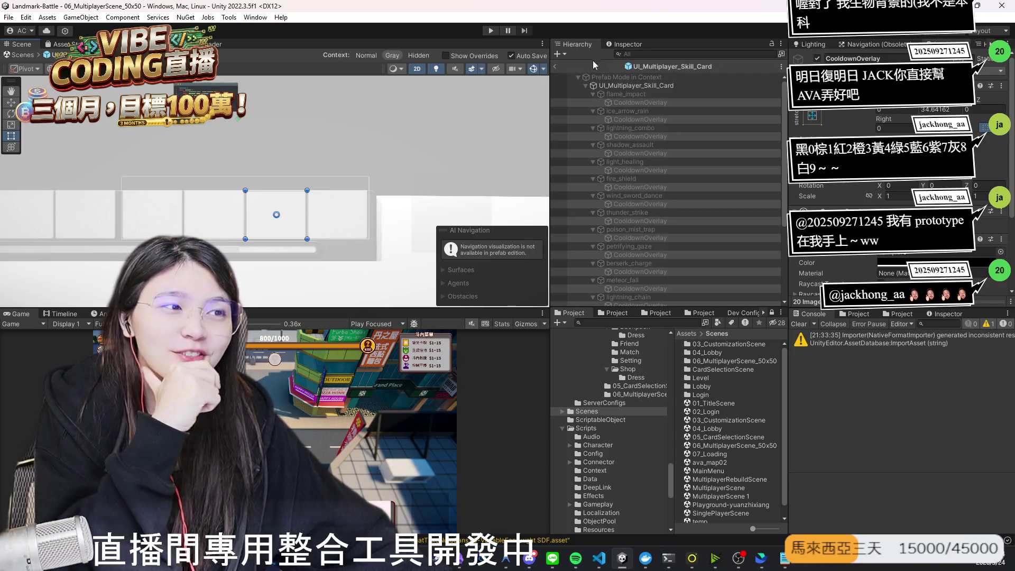
pyautogui.click(555, 66)
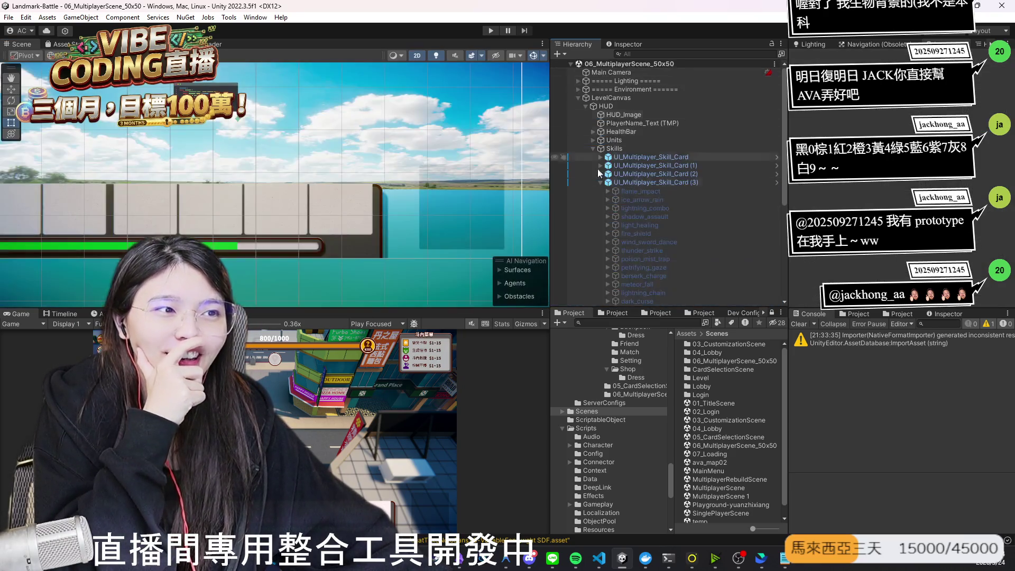
# Step: Clear the Console warnings and open the 01_TitleScene scene
pyautogui.click(798, 324)
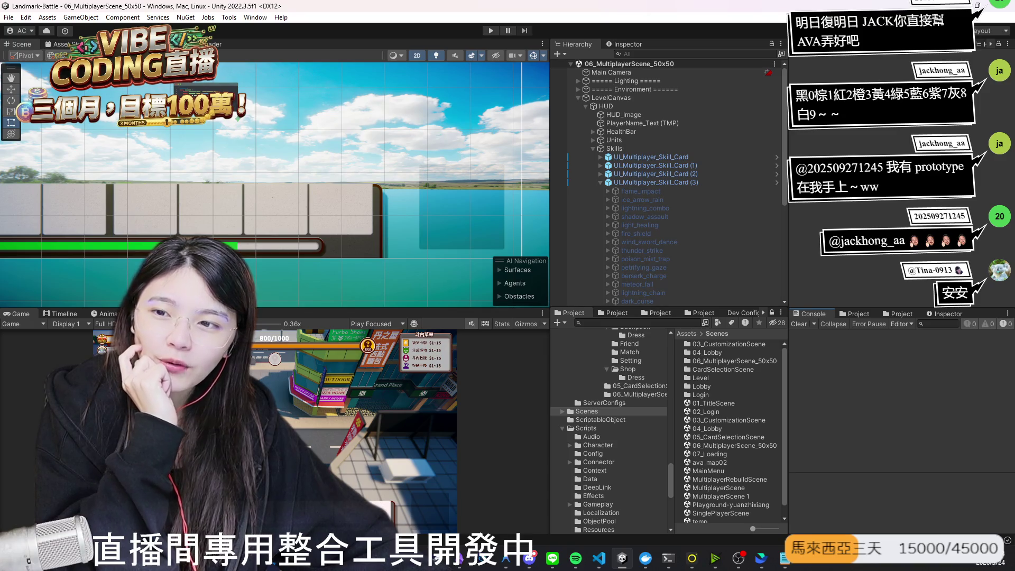
pyautogui.scroll(-2, 280, 198)
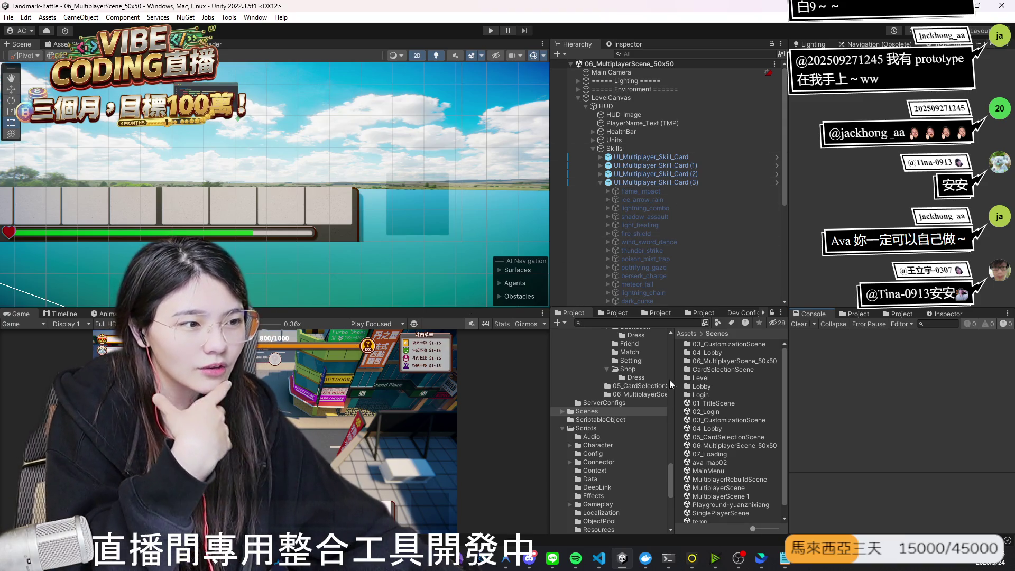
pyautogui.doubleClick(701, 404)
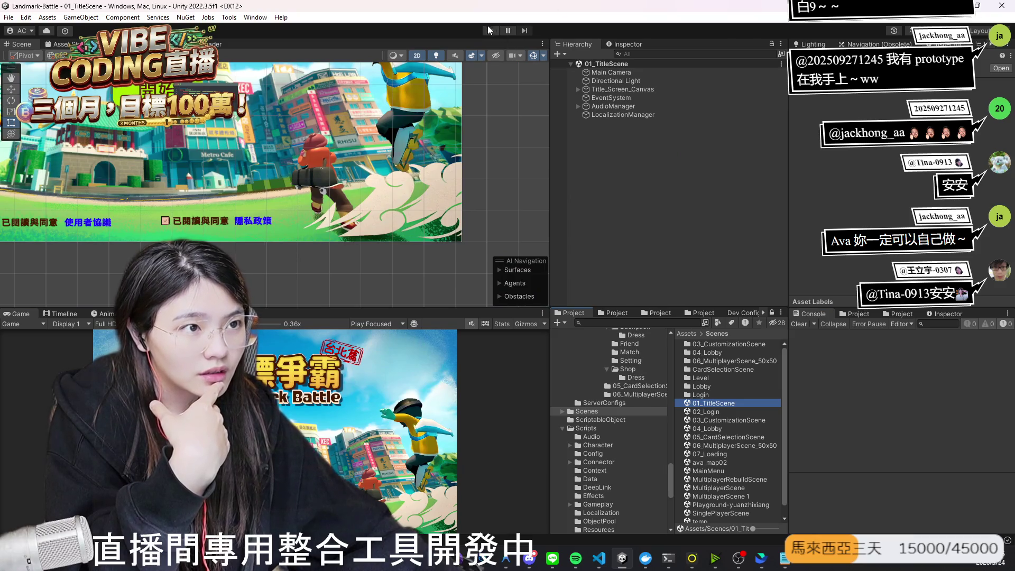
# Step: Enter Play mode from 01_TitleScene and accept the match found in the lobby
pyautogui.hotkey('ctrl', 'p')
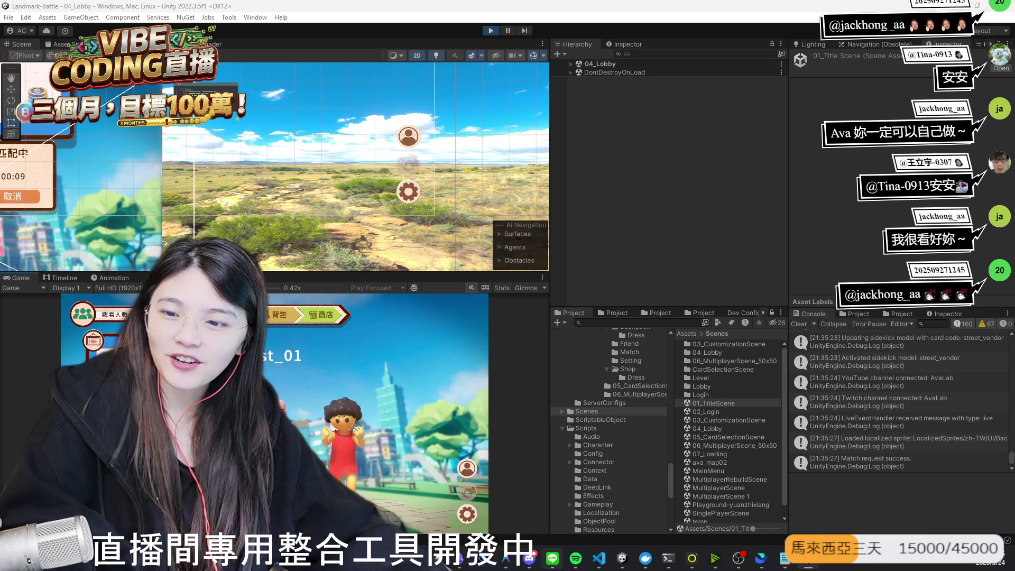
pyautogui.moveTo(553, 557)
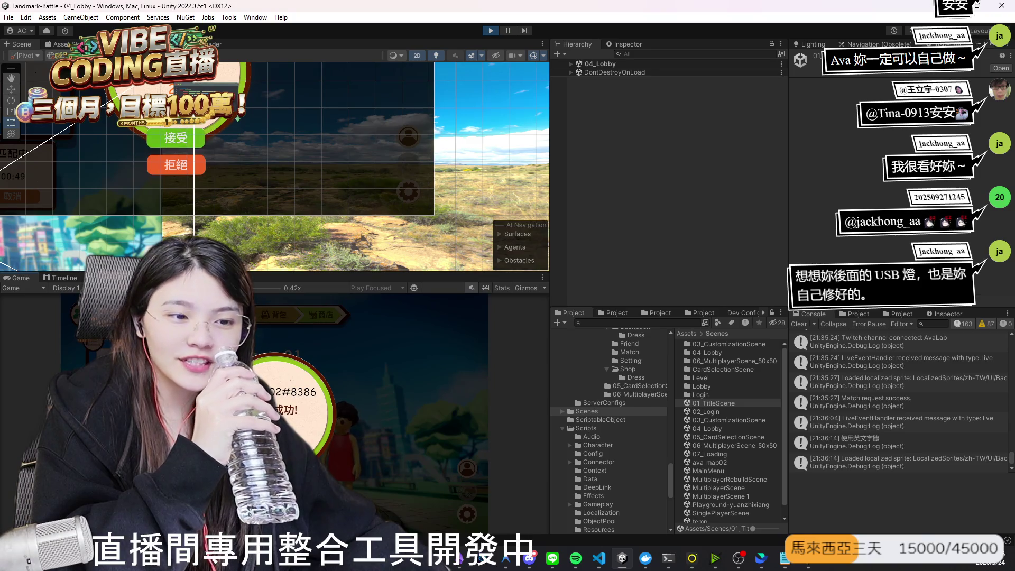
pyautogui.click(176, 137)
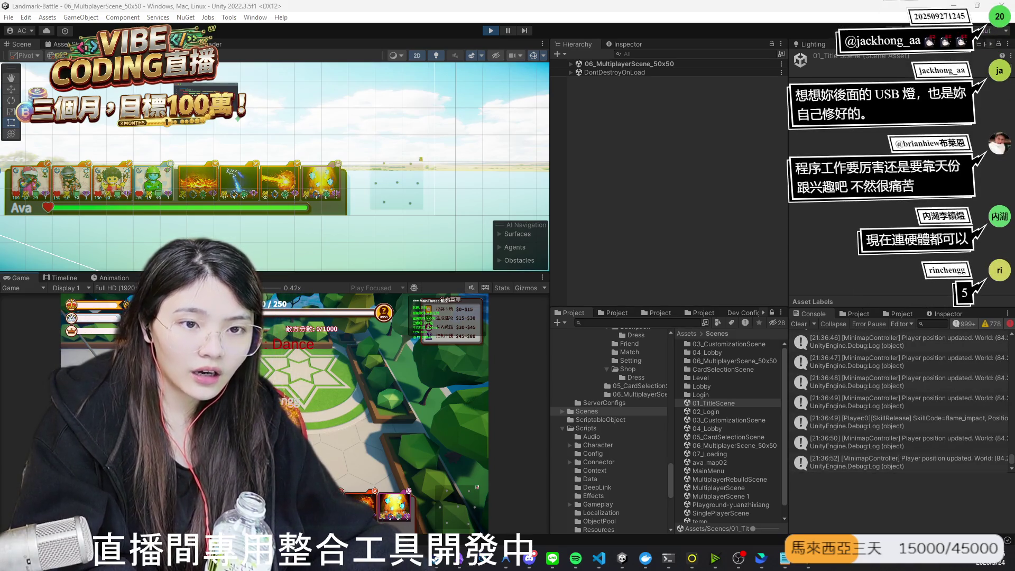
# Step: Zoom in on the skill card bar during the match, then stop Play mode
pyautogui.scroll(10, 196, 189)
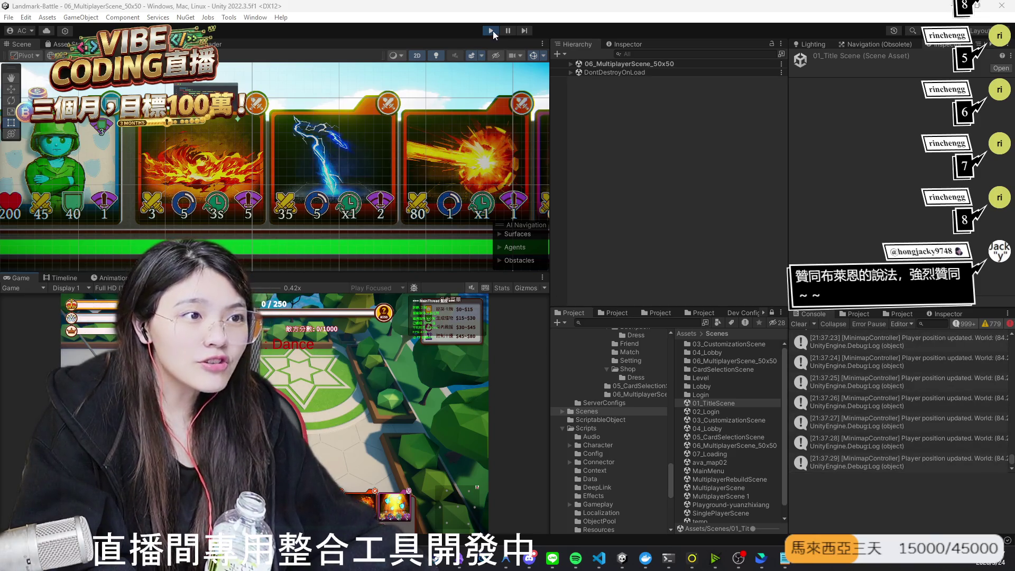
pyautogui.click(493, 33)
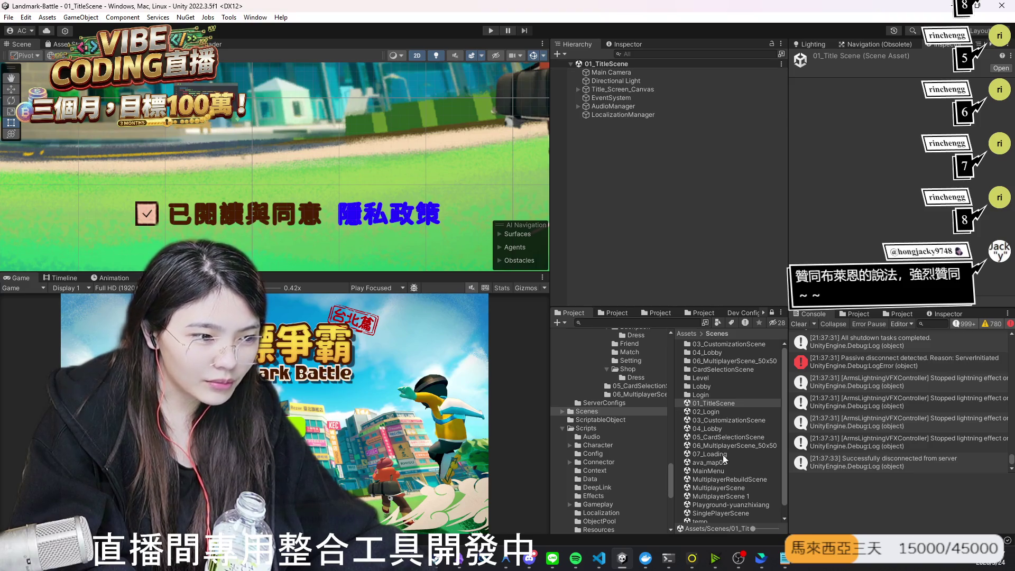
# Step: Open the 06_MultiplayerScene_50x50 scene from the Project panel
pyautogui.click(719, 430)
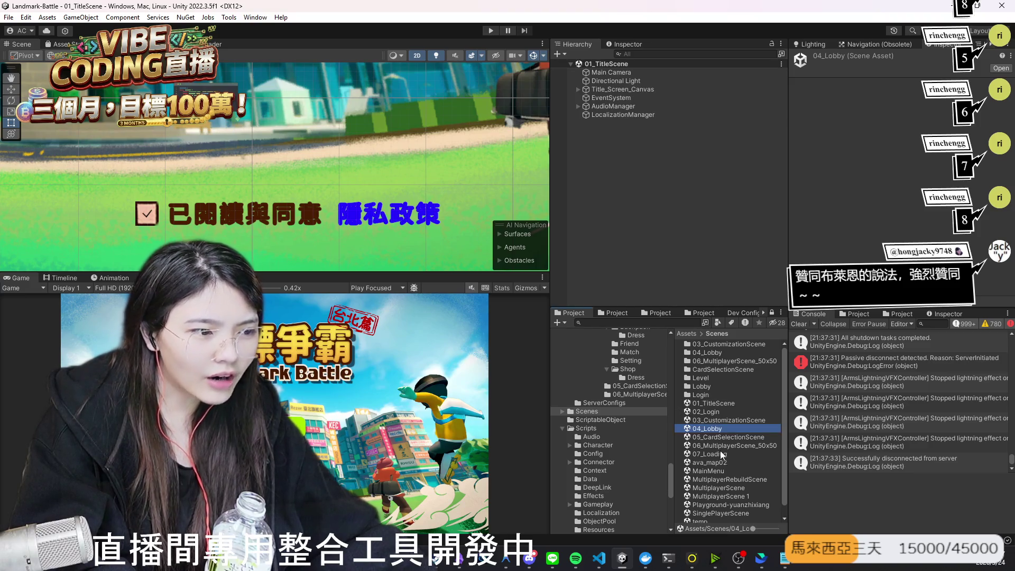
pyautogui.click(734, 447)
pyautogui.doubleClick(734, 447)
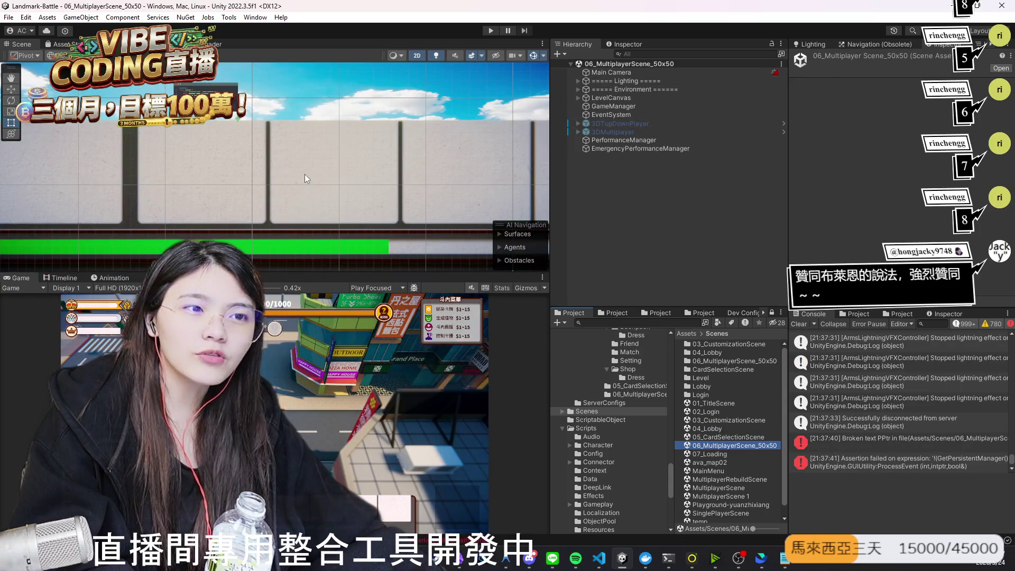
# Step: Open UI_Multiplayer_Skill_Card (1) in Prefab Mode and select flame_impact's CooldownOverlay
pyautogui.click(305, 174)
pyautogui.click(314, 178)
pyautogui.click(314, 179)
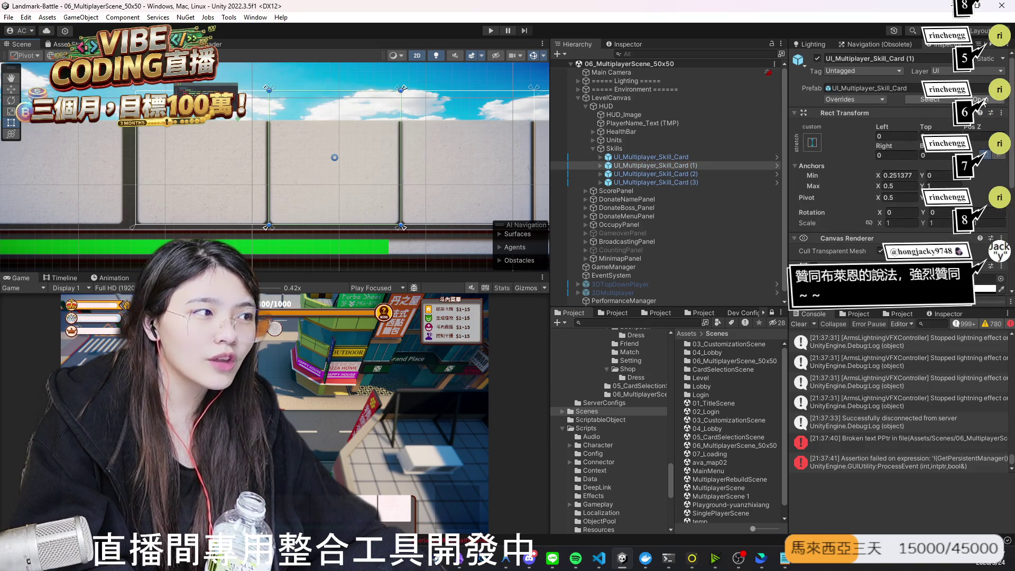
pyautogui.click(981, 99)
pyautogui.scroll(4, 388, 223)
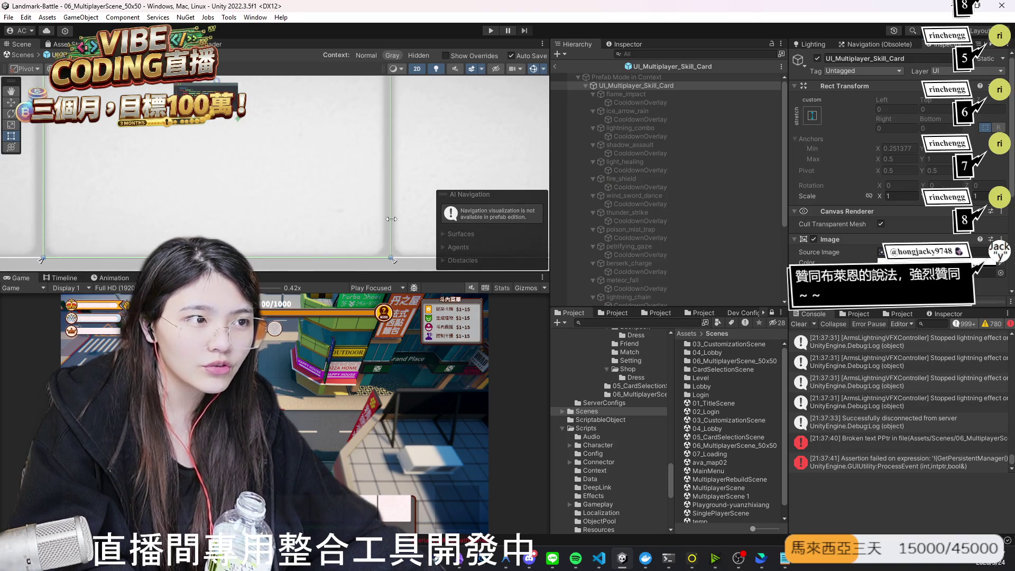
pyautogui.click(633, 100)
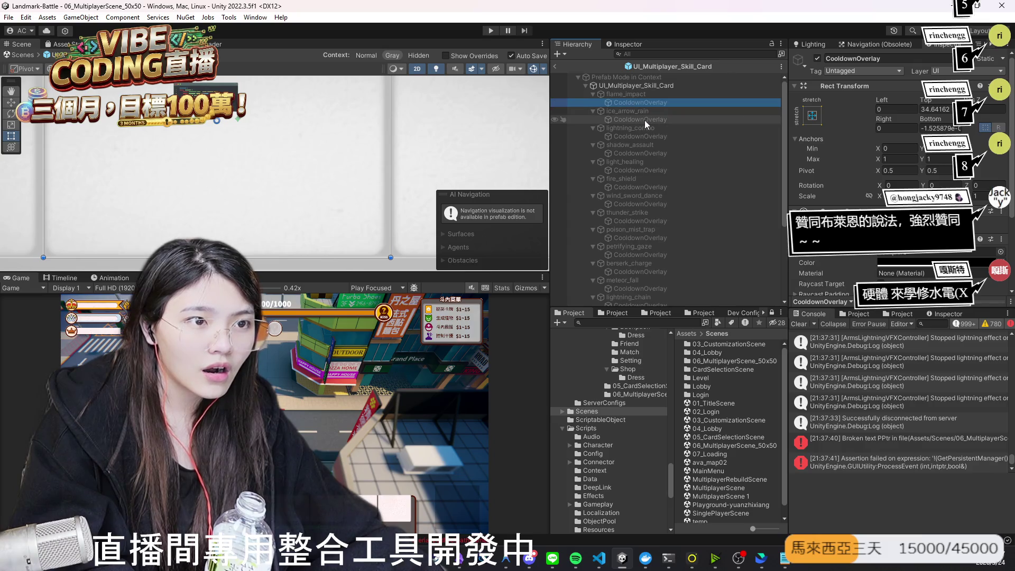
# Step: Add the overlays from ice_arrow_rain through meteor_fall to the selection
pyautogui.keyDown('ctrl'); pyautogui.click(645, 120); pyautogui.keyUp('ctrl')
pyautogui.keyDown('ctrl'); pyautogui.click(629, 136); pyautogui.keyUp('ctrl')
pyautogui.keyDown('ctrl'); pyautogui.click(626, 153); pyautogui.keyUp('ctrl')
pyautogui.keyDown('ctrl'); pyautogui.click(631, 170); pyautogui.keyUp('ctrl')
pyautogui.keyDown('ctrl'); pyautogui.click(636, 187); pyautogui.keyUp('ctrl')
pyautogui.keyDown('ctrl'); pyautogui.click(629, 204); pyautogui.keyUp('ctrl')
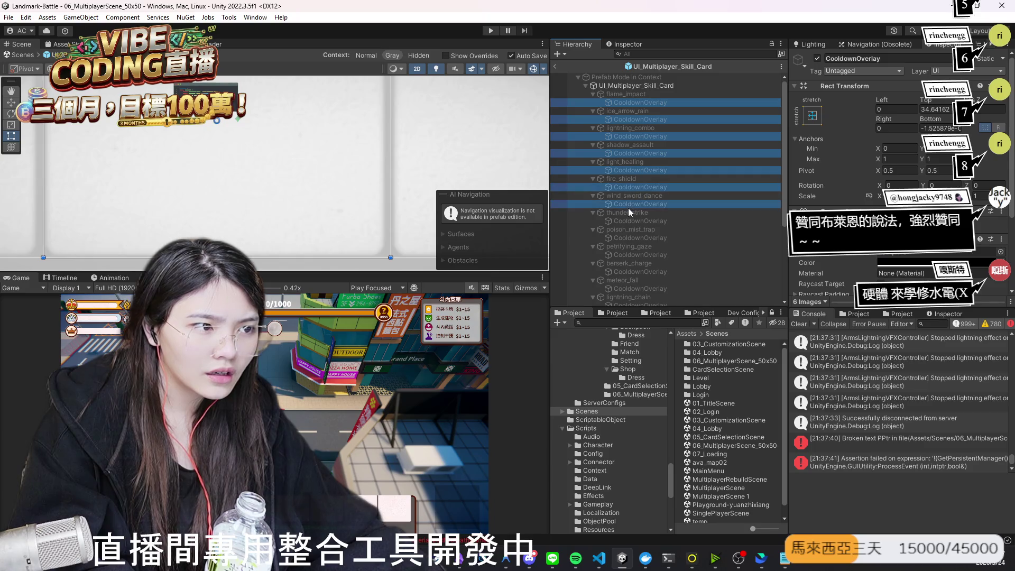
pyautogui.keyDown('ctrl'); pyautogui.click(628, 221); pyautogui.keyUp('ctrl')
pyautogui.keyDown('ctrl'); pyautogui.click(634, 238); pyautogui.keyUp('ctrl')
pyautogui.keyDown('ctrl'); pyautogui.click(629, 254); pyautogui.keyUp('ctrl')
pyautogui.keyDown('ctrl'); pyautogui.click(624, 272); pyautogui.keyUp('ctrl')
pyautogui.keyDown('ctrl'); pyautogui.click(630, 289); pyautogui.keyUp('ctrl')
# Step: Add the remaining overlays, lightning_chain through frost_nova, completing all 20
pyautogui.scroll(-3, 639, 254)
pyautogui.keyDown('ctrl'); pyautogui.click(642, 242); pyautogui.keyUp('ctrl')
pyautogui.keyDown('ctrl'); pyautogui.click(637, 258); pyautogui.keyUp('ctrl')
pyautogui.keyDown('ctrl'); pyautogui.click(645, 275); pyautogui.keyUp('ctrl')
pyautogui.keyDown('ctrl'); pyautogui.click(643, 291); pyautogui.keyUp('ctrl')
pyautogui.scroll(-3, 655, 264)
pyautogui.keyDown('ctrl'); pyautogui.click(636, 251); pyautogui.keyUp('ctrl')
pyautogui.keyDown('ctrl'); pyautogui.click(640, 268); pyautogui.keyUp('ctrl')
pyautogui.keyDown('ctrl'); pyautogui.click(644, 284); pyautogui.keyUp('ctrl')
pyautogui.keyDown('ctrl'); pyautogui.click(643, 300); pyautogui.keyUp('ctrl')
# Step: Pull the right edge of all 20 overlays slightly inward
pyautogui.scroll(-5, 886, 279)
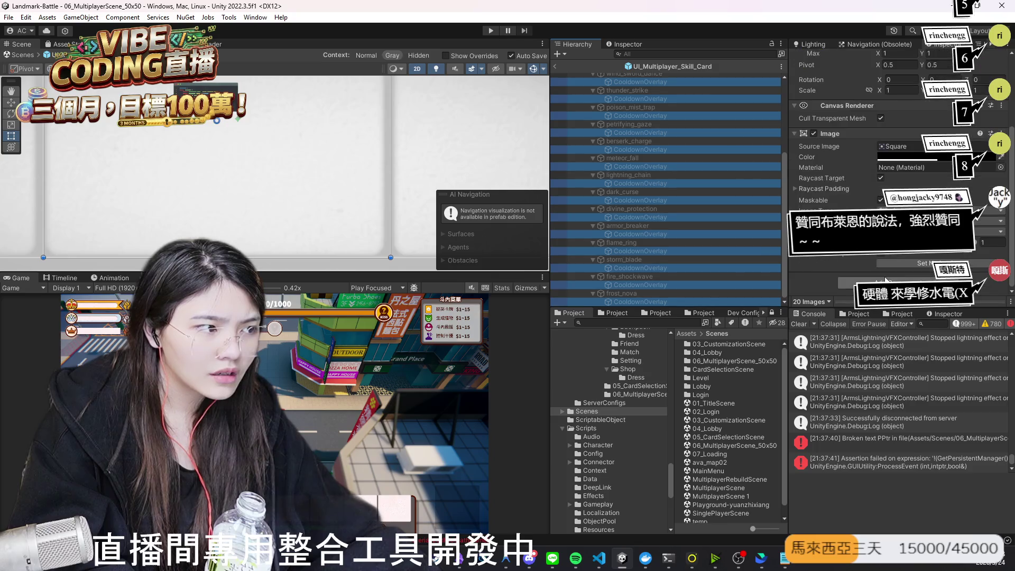
pyautogui.scroll(5, 885, 279)
pyautogui.scroll(2, 392, 200)
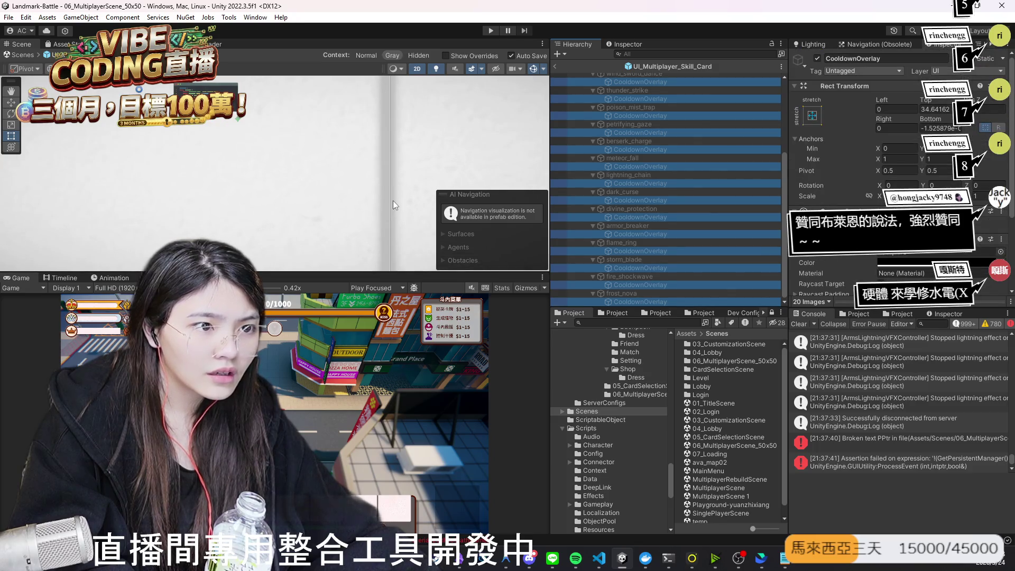
pyautogui.moveTo(390, 205); pyautogui.dragTo(381, 208)
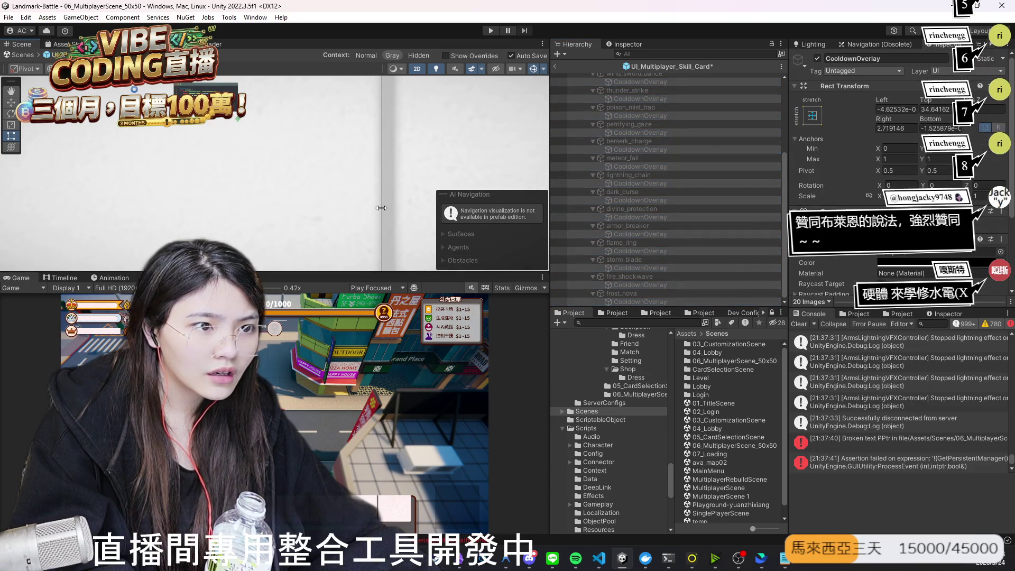
pyautogui.scroll(-5, 378, 184)
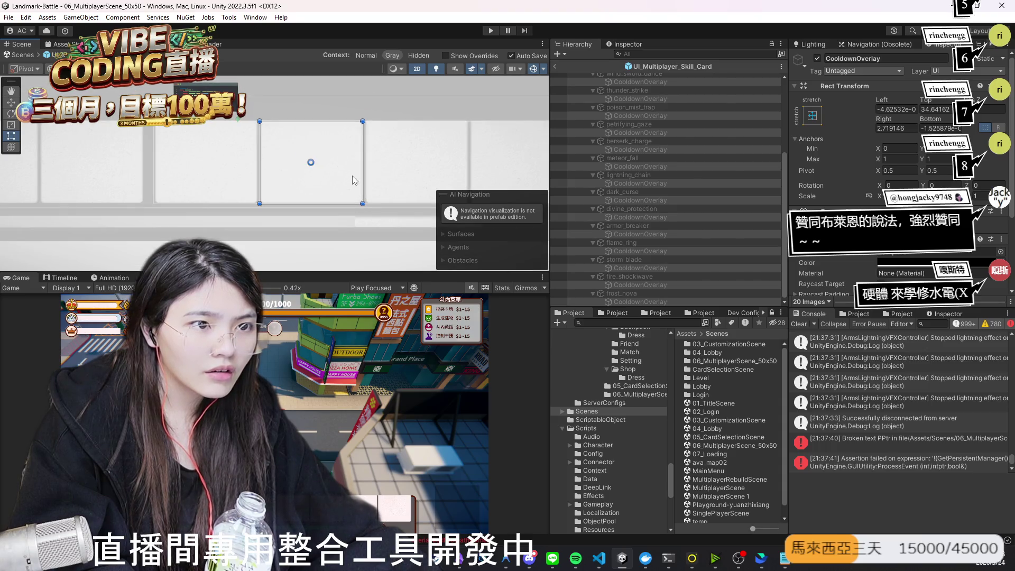
# Step: Exit the prefab, open 01_TitleScene, and switch to the LiveCore page in the browser
pyautogui.click(554, 67)
pyautogui.doubleClick(714, 402)
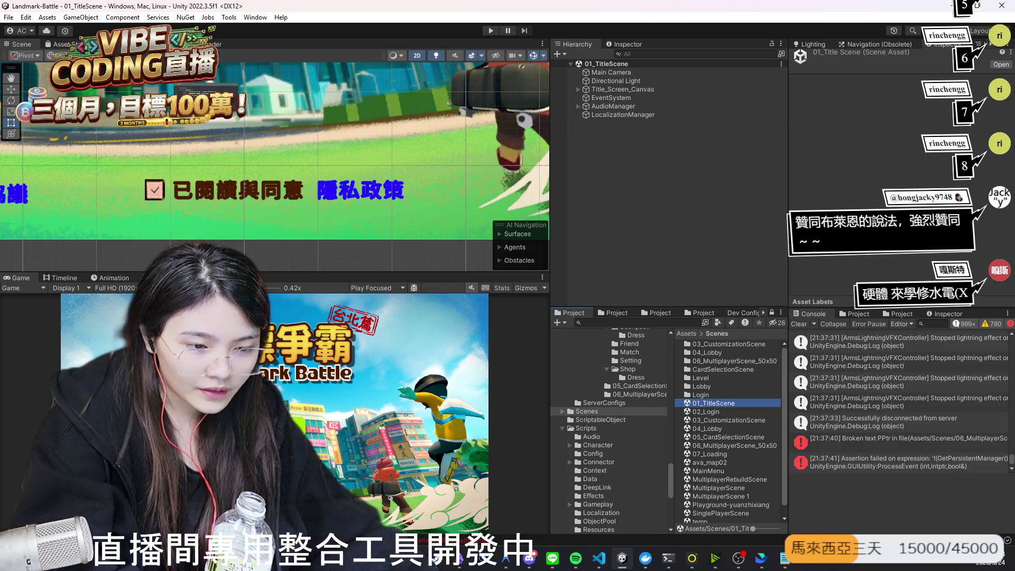
pyautogui.click(505, 558)
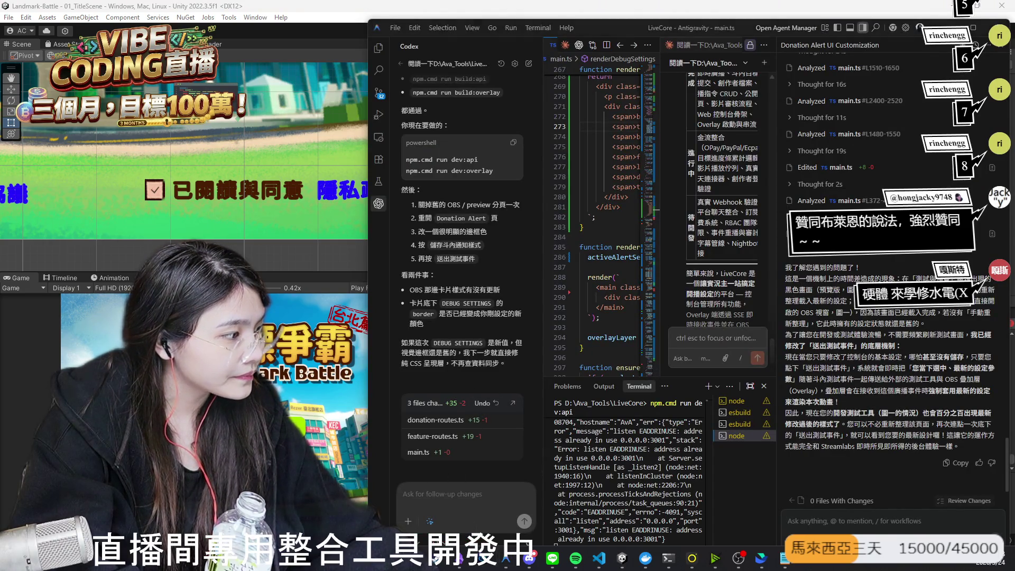
pyautogui.hotkey('alt', 'Tab')
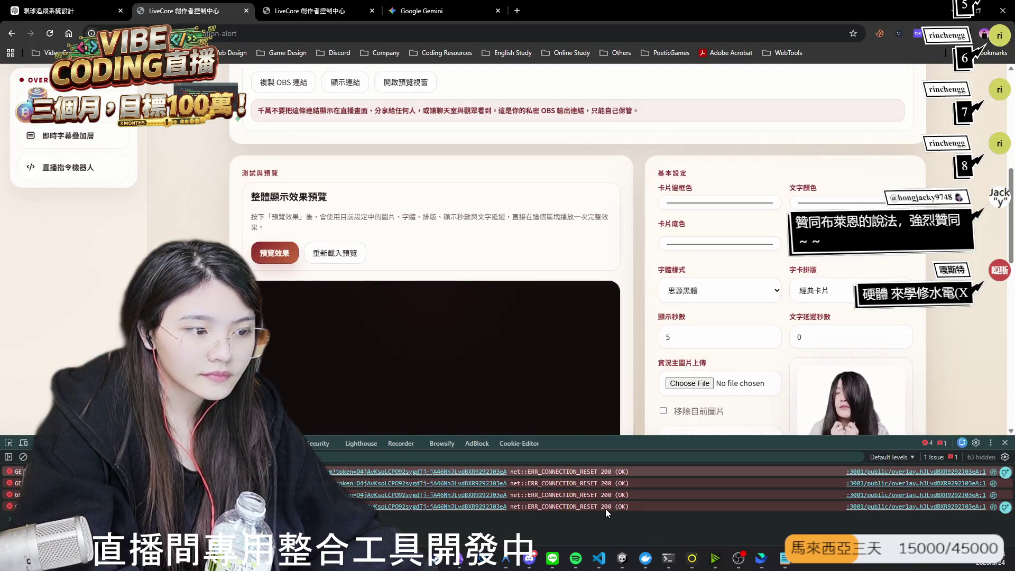
# Step: Reload the LiveCore alert settings page and scroll down toward the developer test tools
pyautogui.click(49, 32)
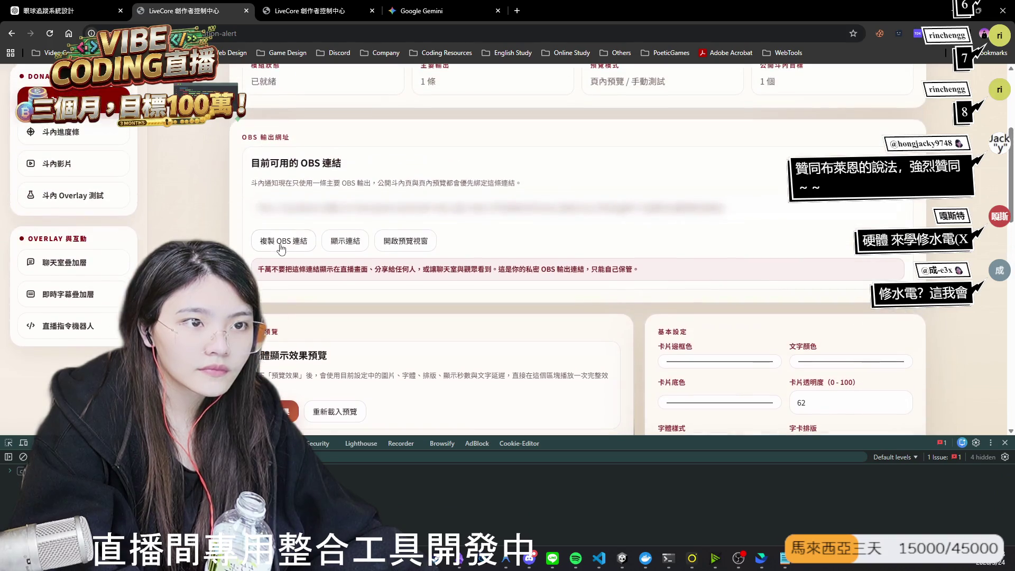
pyautogui.scroll(-5, 285, 242)
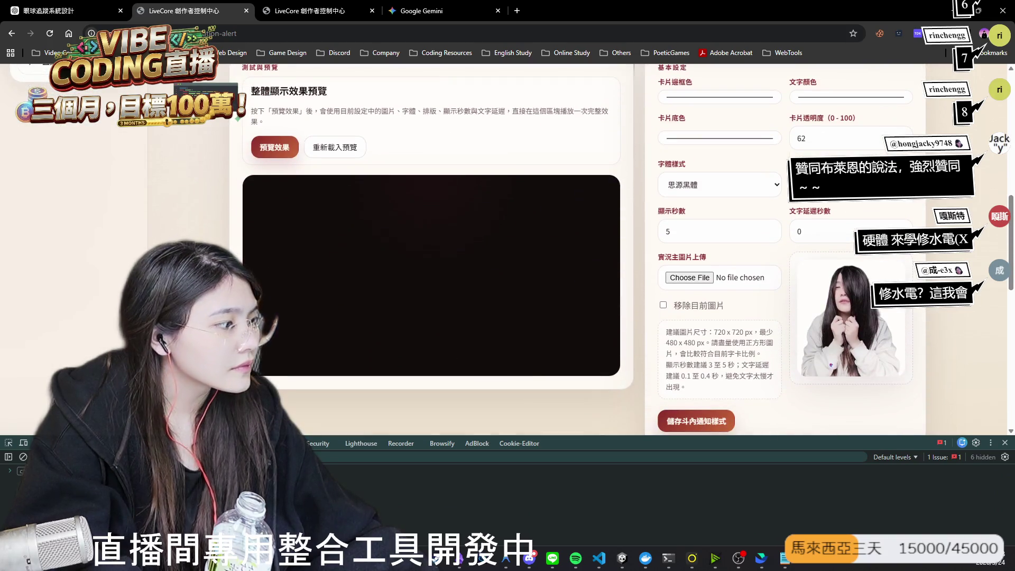
pyautogui.hotkey('alt', 'Tab')
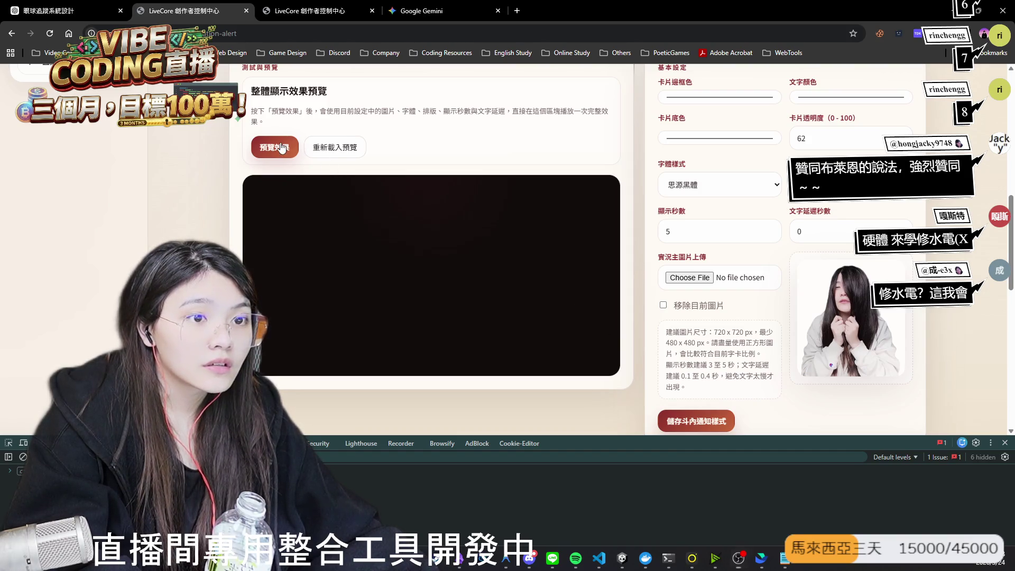
pyautogui.scroll(-8, 455, 295)
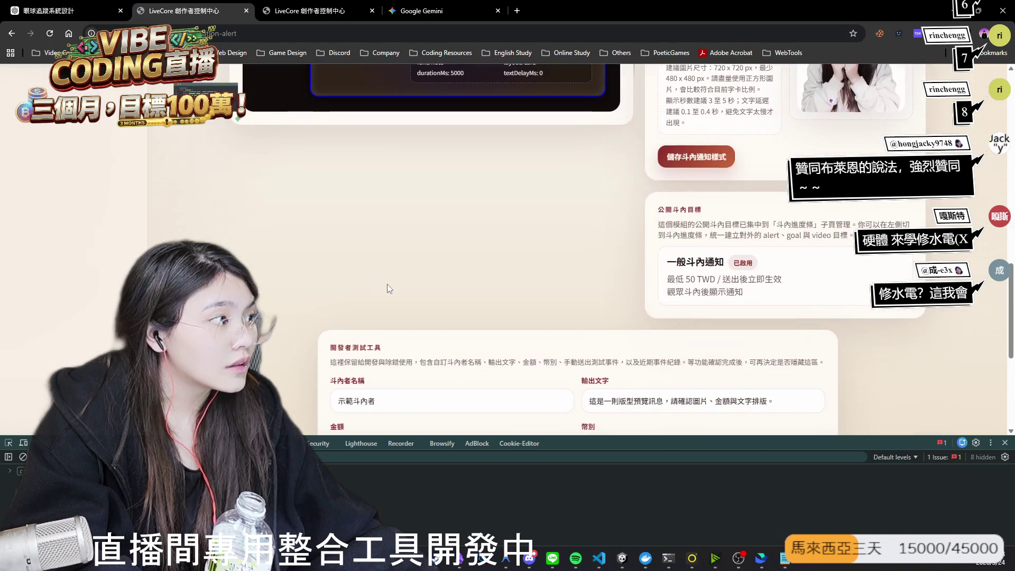
pyautogui.scroll(-2, 455, 299)
# Step: Send a test donation alert, then change the card border colour from blue to orange
pyautogui.click(549, 218)
pyautogui.scroll(15, 550, 217)
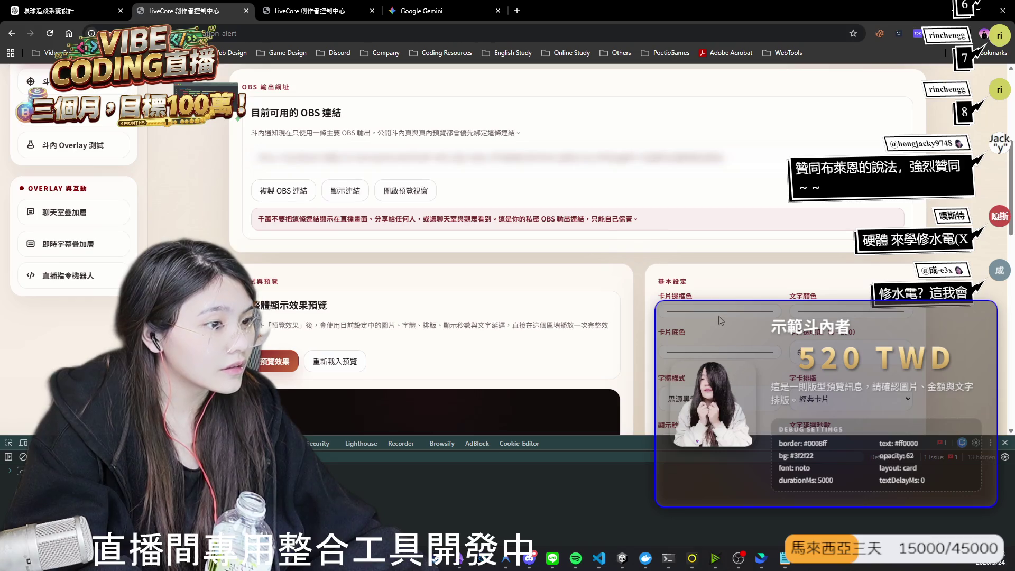
pyautogui.click(721, 312)
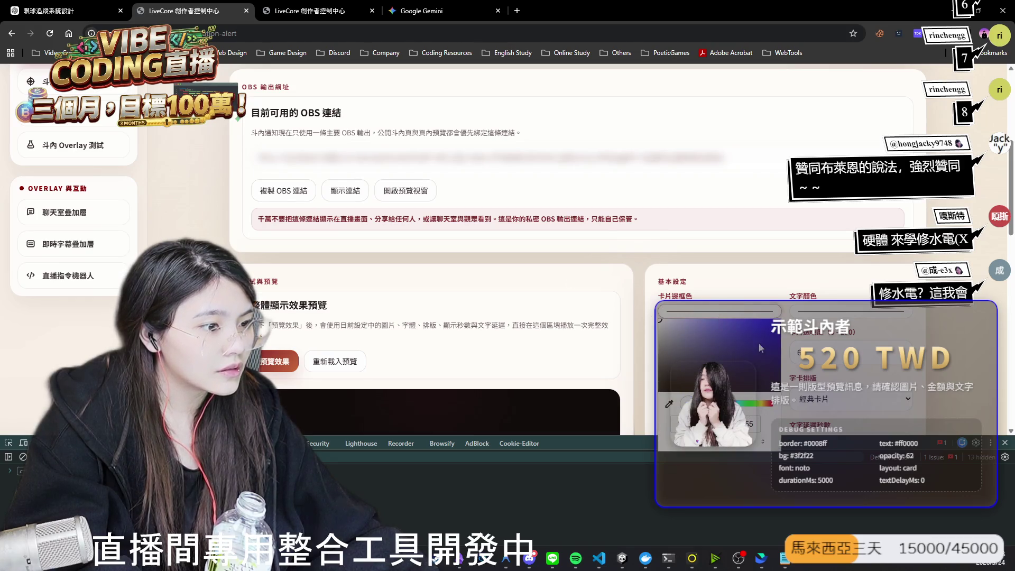
pyautogui.moveTo(759, 404); pyautogui.dragTo(767, 404)
# Step: Open the text colour chooser, then preview the alert card with current settings
pyautogui.click(851, 311)
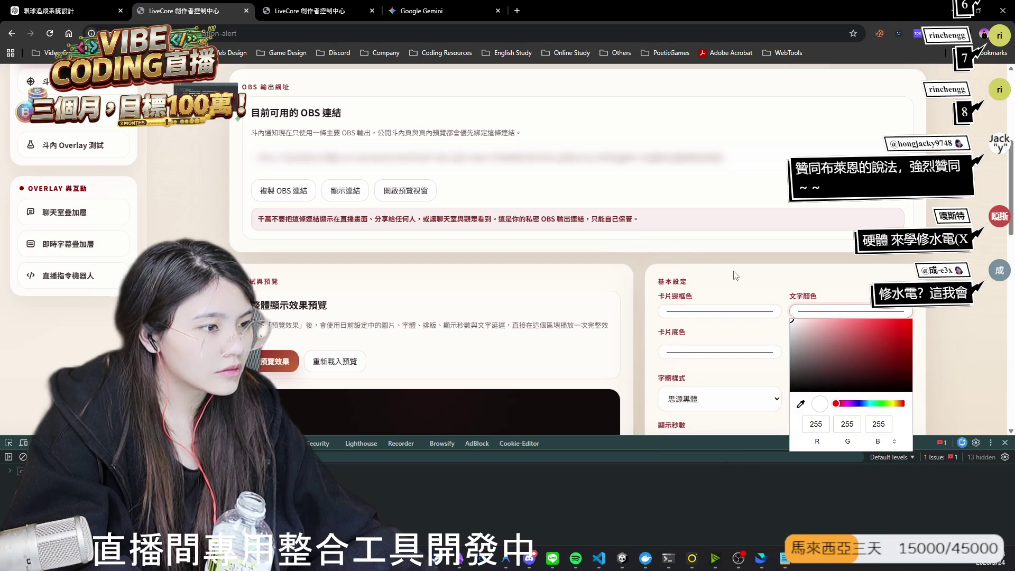
pyautogui.scroll(-1, 671, 288)
pyautogui.scroll(-6, 671, 288)
pyautogui.scroll(3, 532, 278)
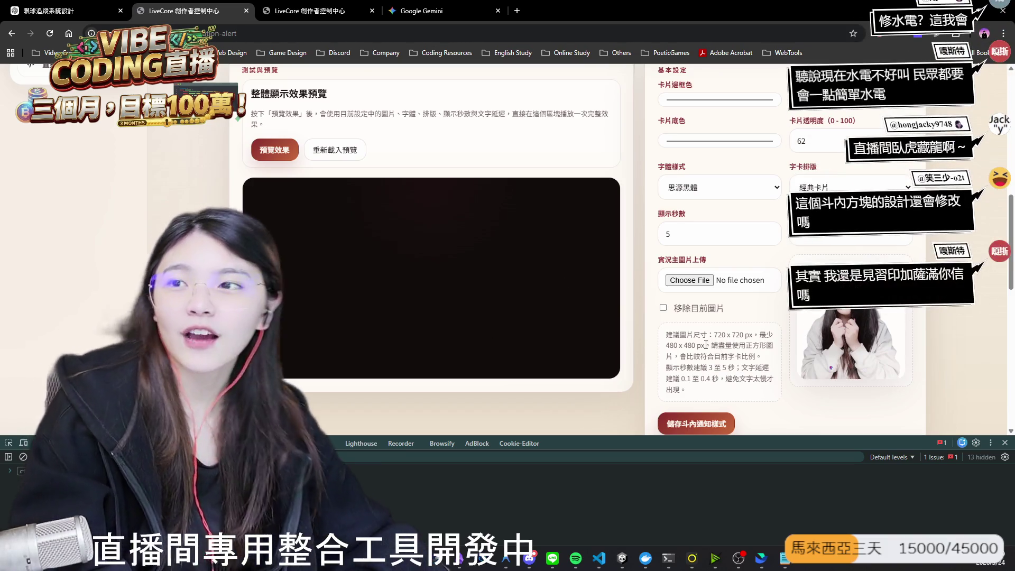
pyautogui.click(274, 151)
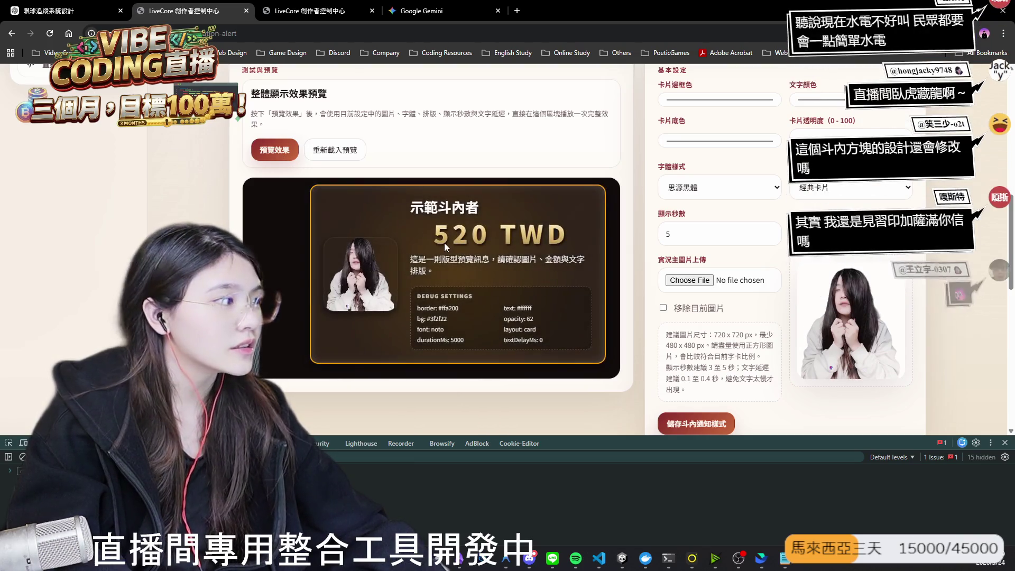
# Step: Send a test donation alert from the developer tools, then switch to the Antigravity editor
pyautogui.scroll(-5, 443, 246)
pyautogui.scroll(-3, 445, 251)
pyautogui.click(485, 279)
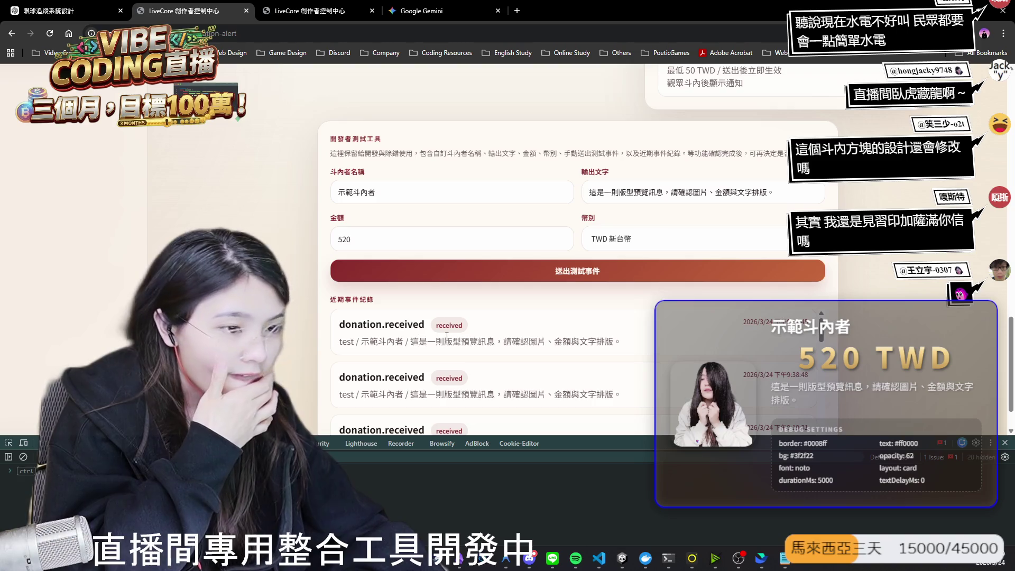
pyautogui.hotkey('alt', 'Tab')
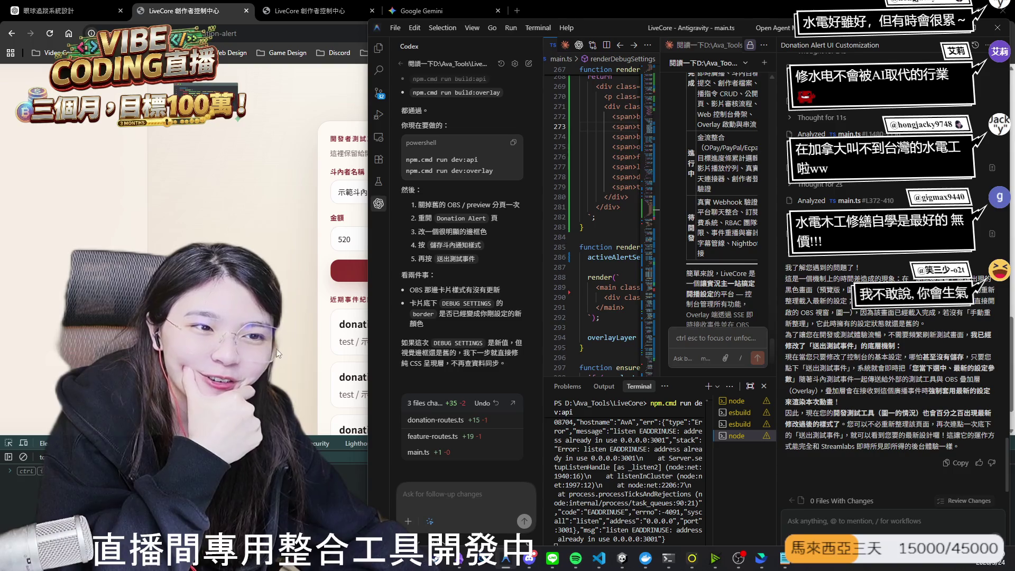
# Step: Switch to the Google Gemini chat tab in the browser
pyautogui.click(491, 11)
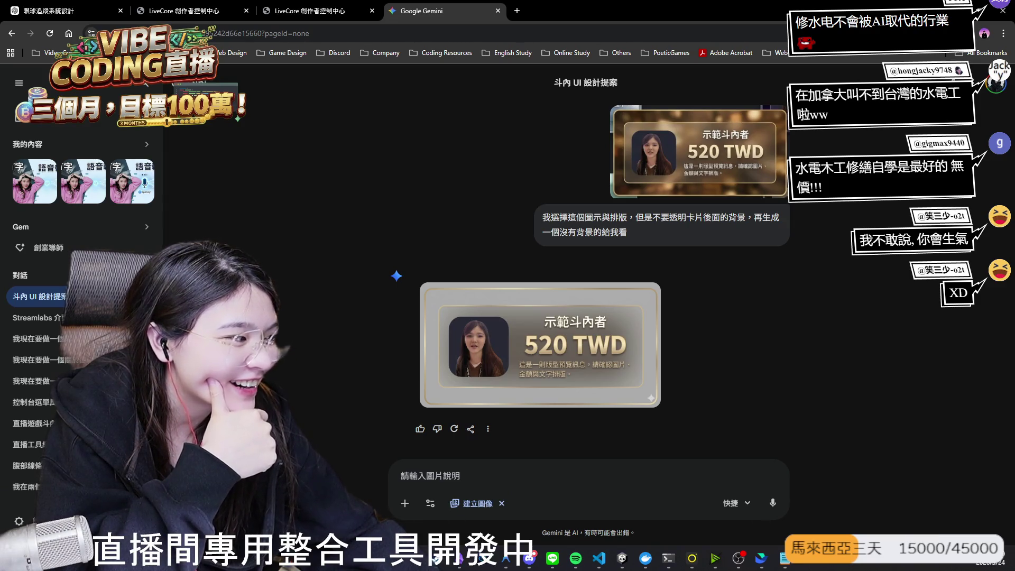
pyautogui.scroll(2, 717, 388)
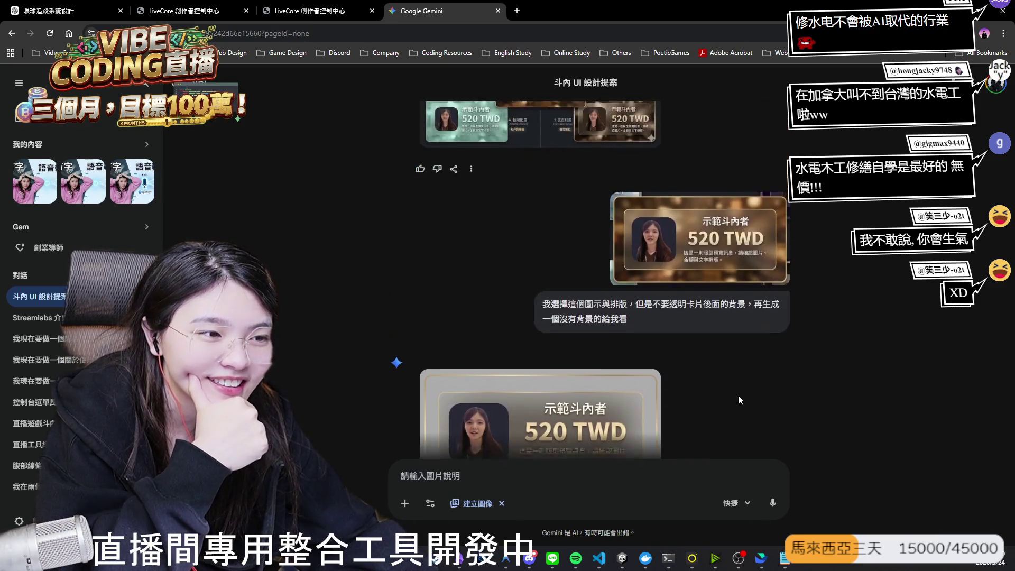
pyautogui.scroll(-2, 737, 395)
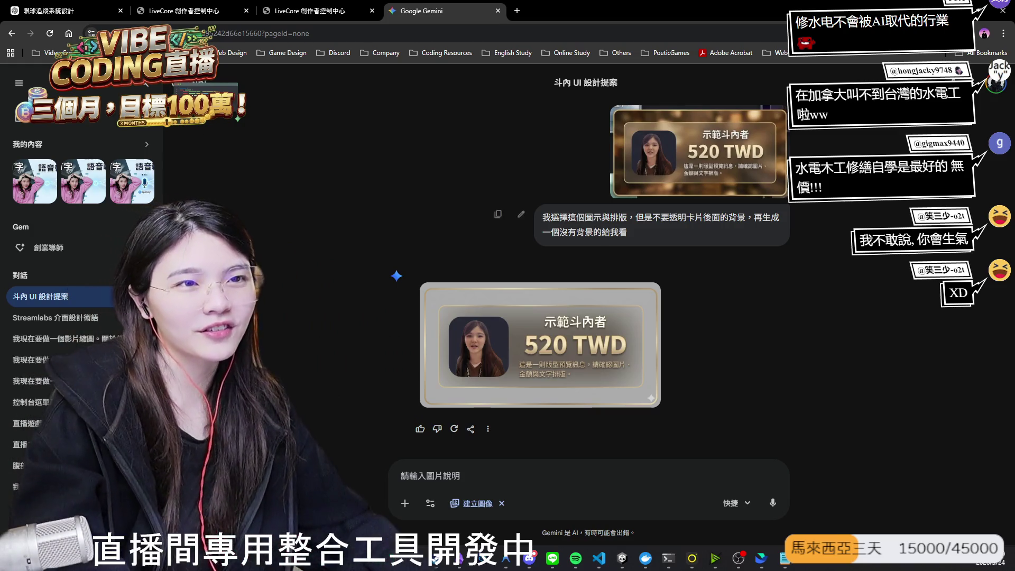
pyautogui.click(185, 10)
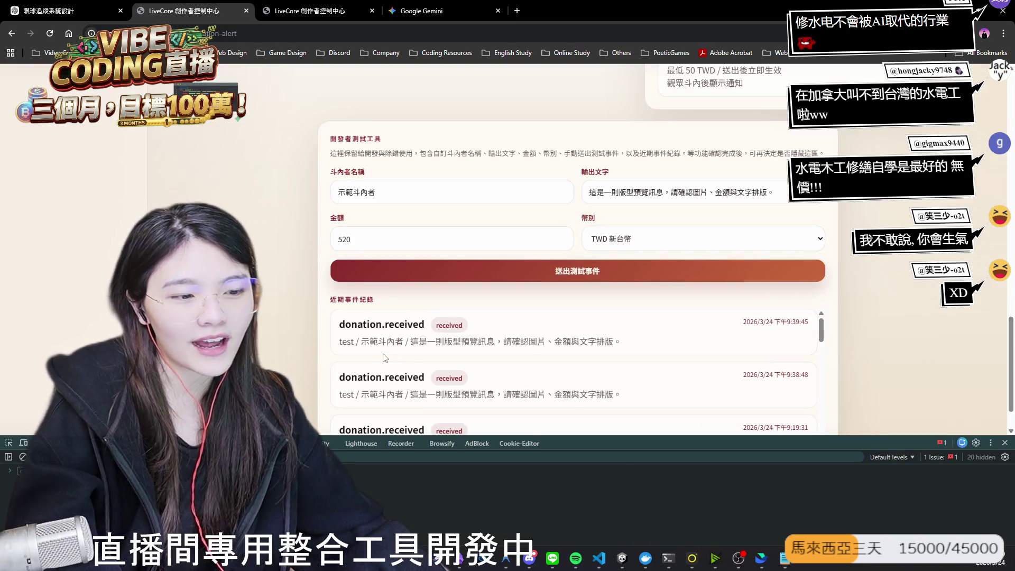
# Step: Return to the LiveCore page and send a test donation alert to the overlay
pyautogui.scroll(2, 384, 358)
pyautogui.click(745, 561)
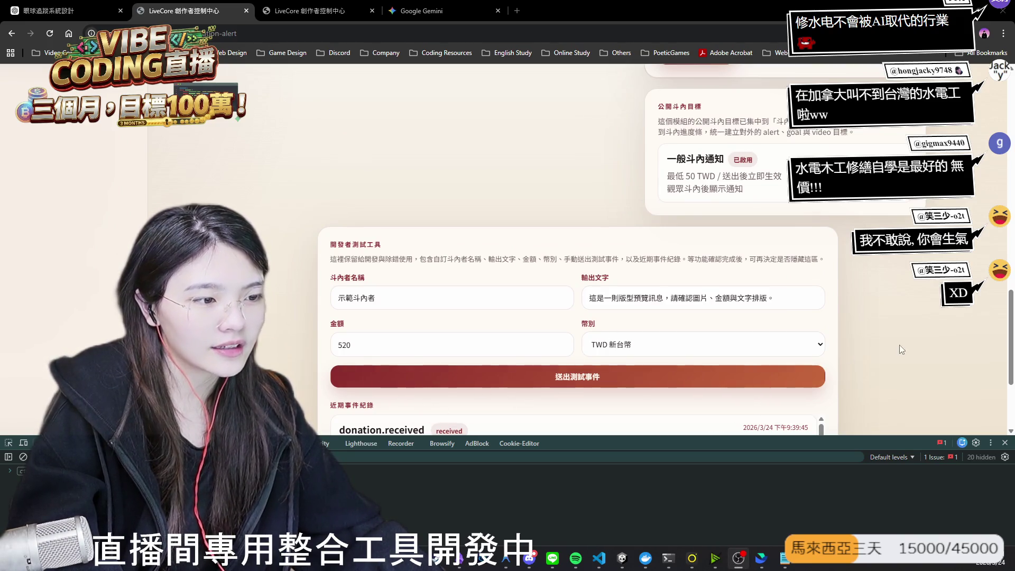
pyautogui.click(534, 387)
pyautogui.click(539, 380)
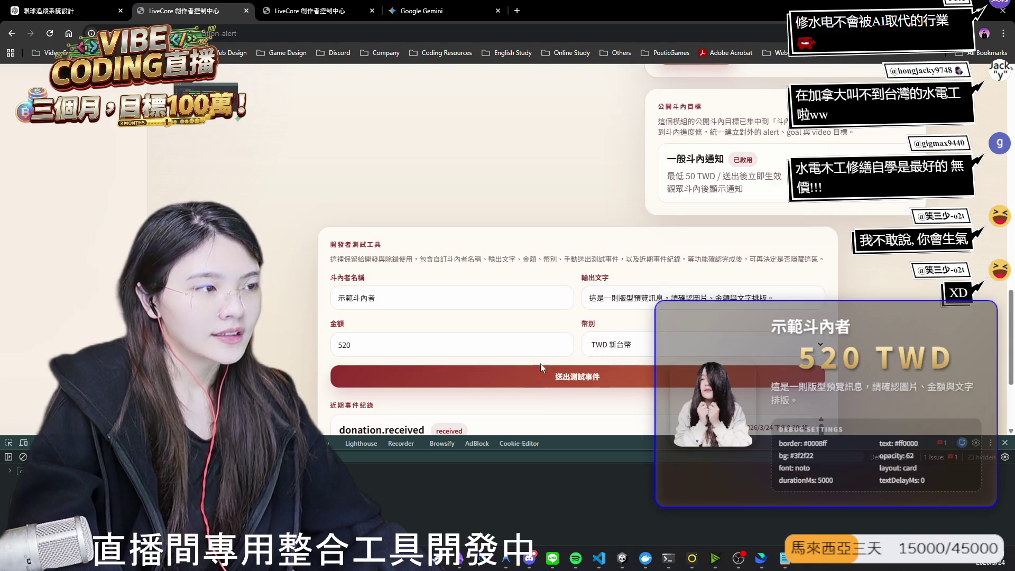
# Step: Scroll back up to 基本設定 and bring up the 卡片邊框色 colour chooser
pyautogui.scroll(15, 302, 250)
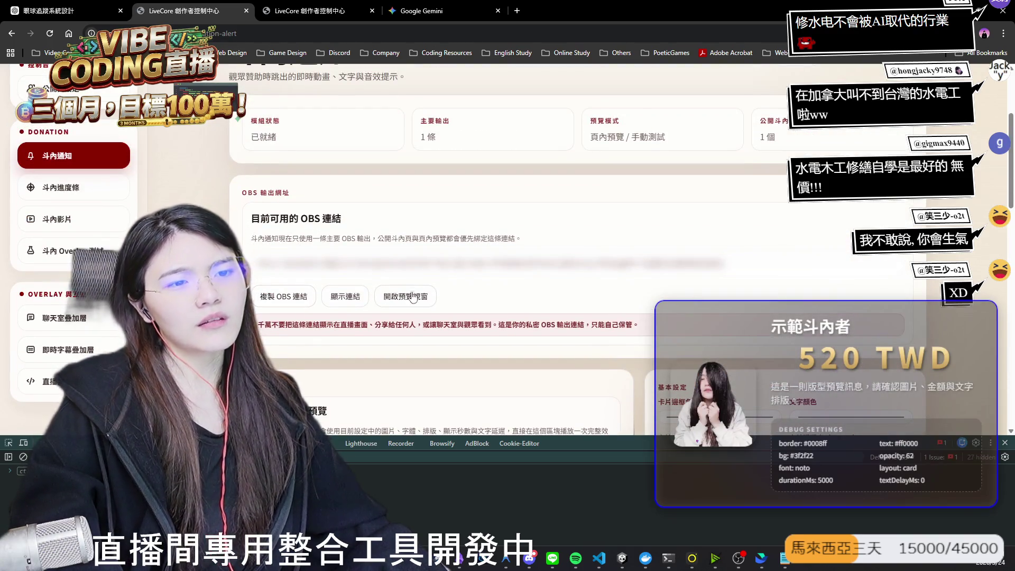
pyautogui.hotkey('alt', 'Tab')
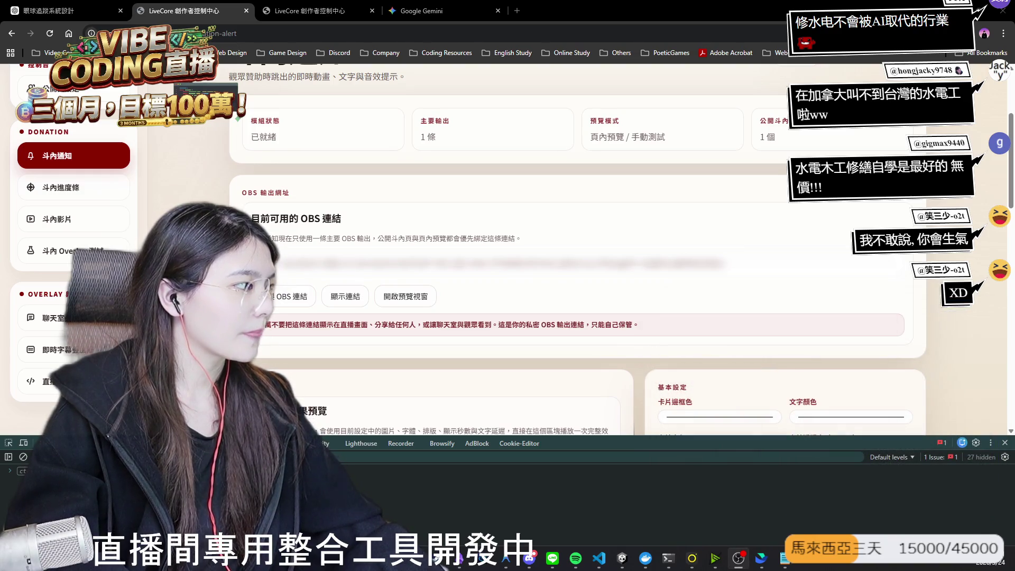
pyautogui.scroll(-6, 312, 139)
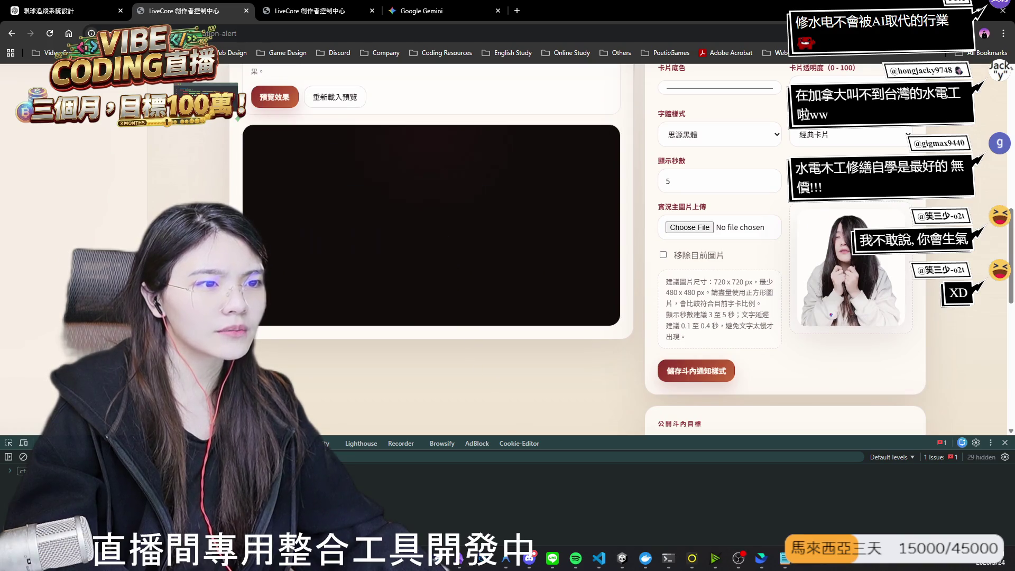
pyautogui.scroll(3, 734, 224)
pyautogui.click(735, 205)
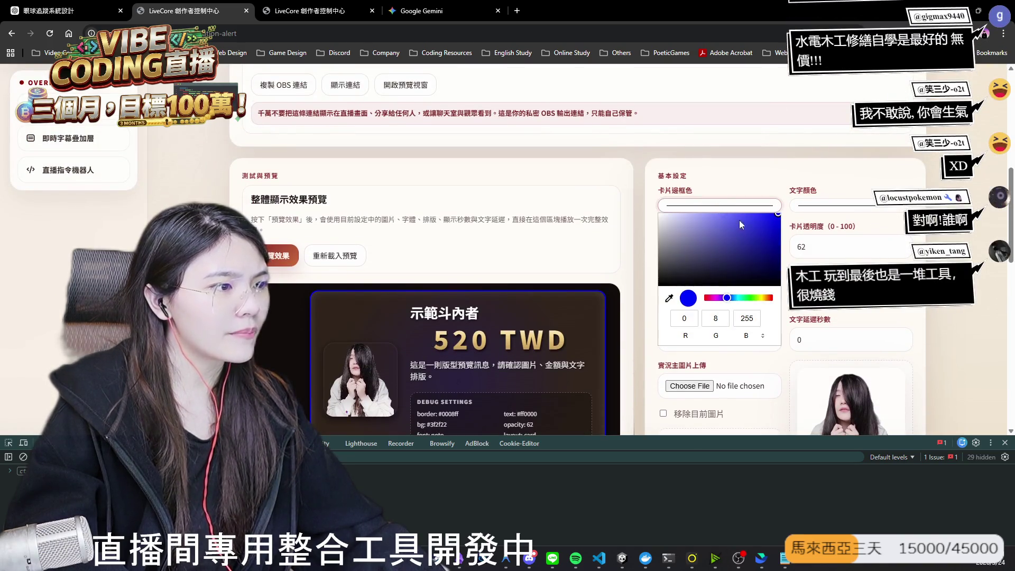
# Step: Try an orange card border, preview it, and send two test donation alerts
pyautogui.click(768, 298)
pyautogui.click(889, 207)
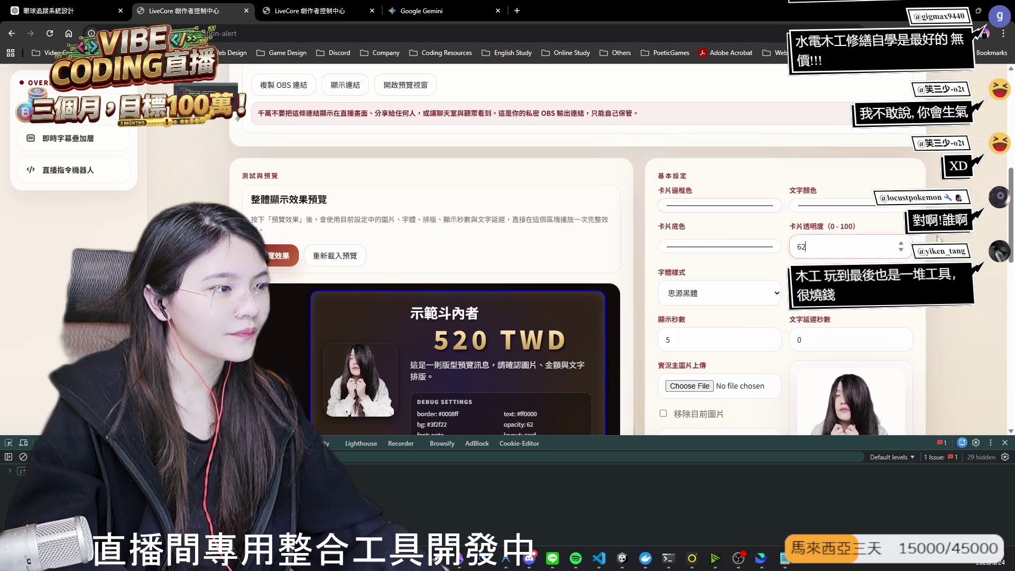
pyautogui.click(889, 206)
pyautogui.scroll(-5, 582, 222)
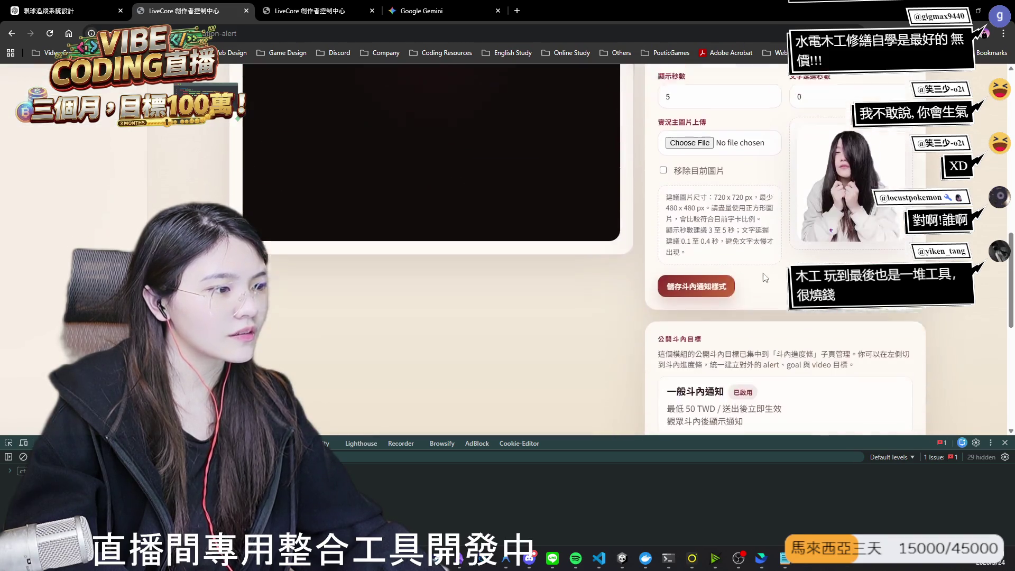
pyautogui.scroll(3, 495, 250)
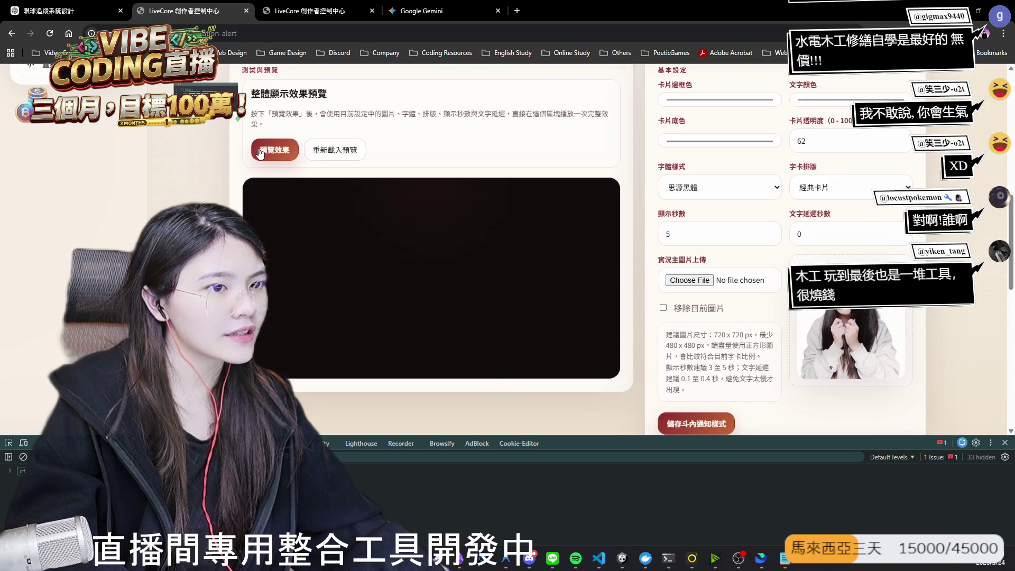
pyautogui.click(285, 155)
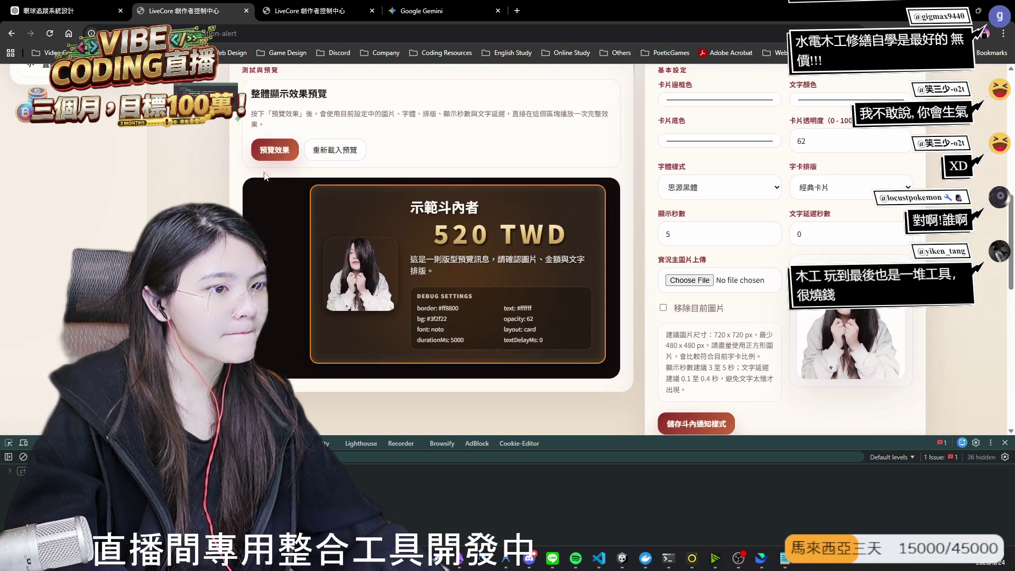
pyautogui.scroll(-8, 274, 163)
pyautogui.click(571, 283)
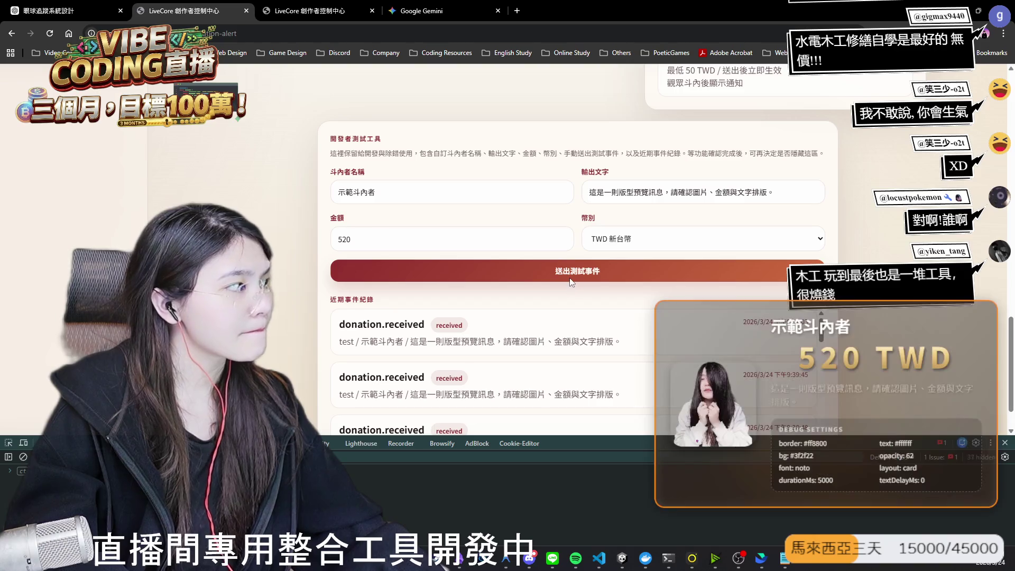
pyautogui.click(571, 282)
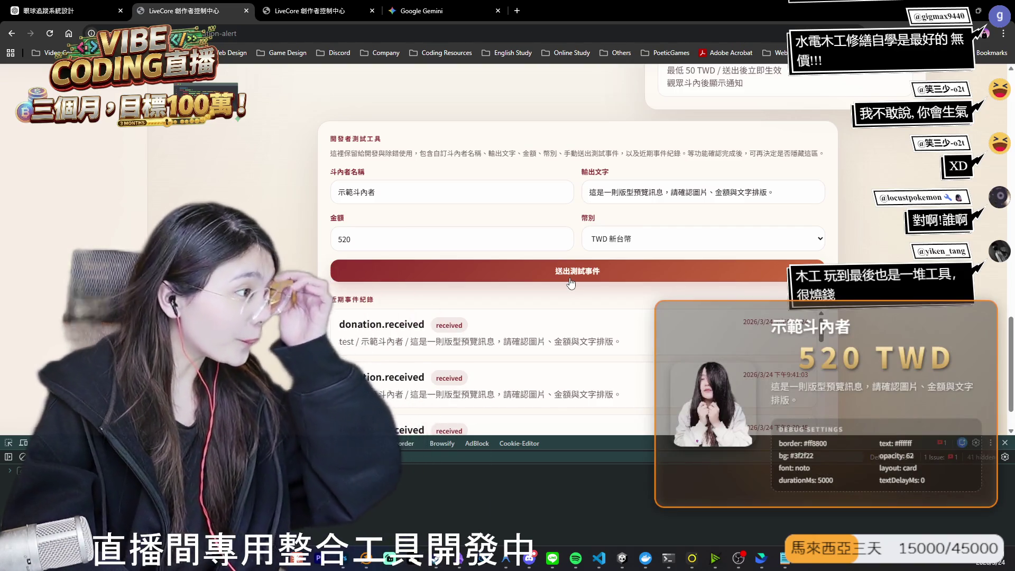
# Step: Switch the card border to blue, preview it, and send another test donation
pyautogui.scroll(10, 728, 229)
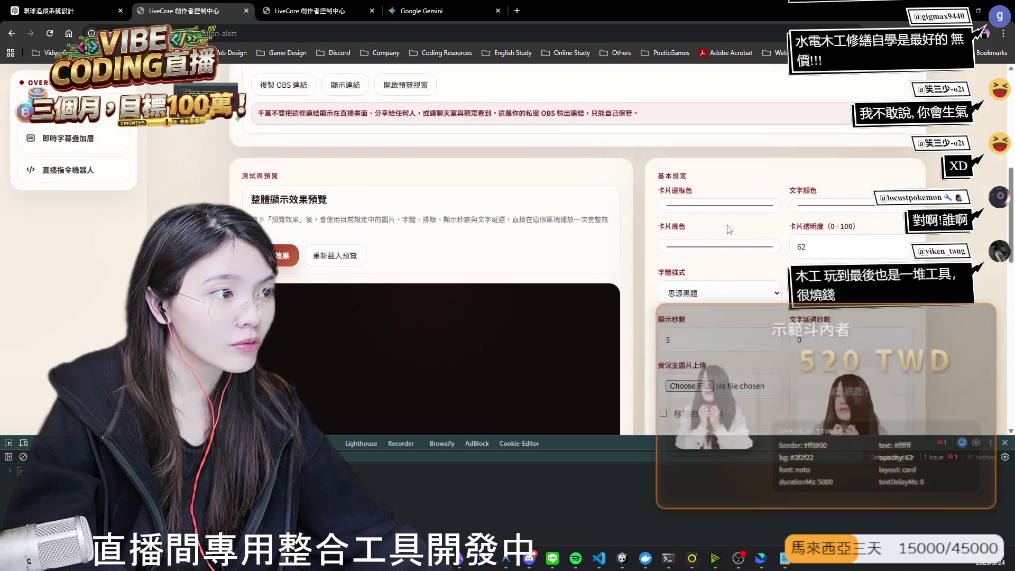
pyautogui.click(718, 206)
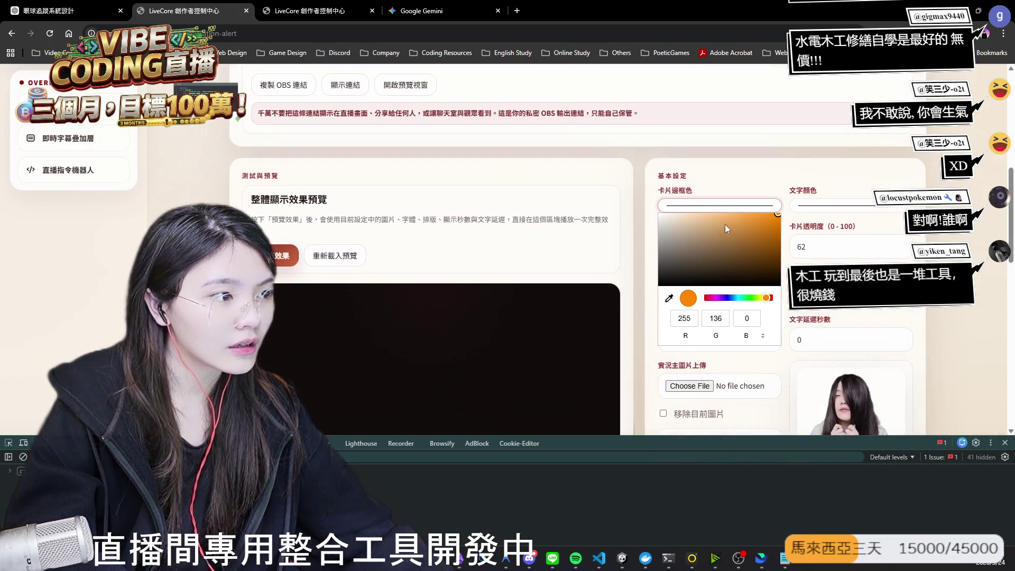
pyautogui.click(731, 298)
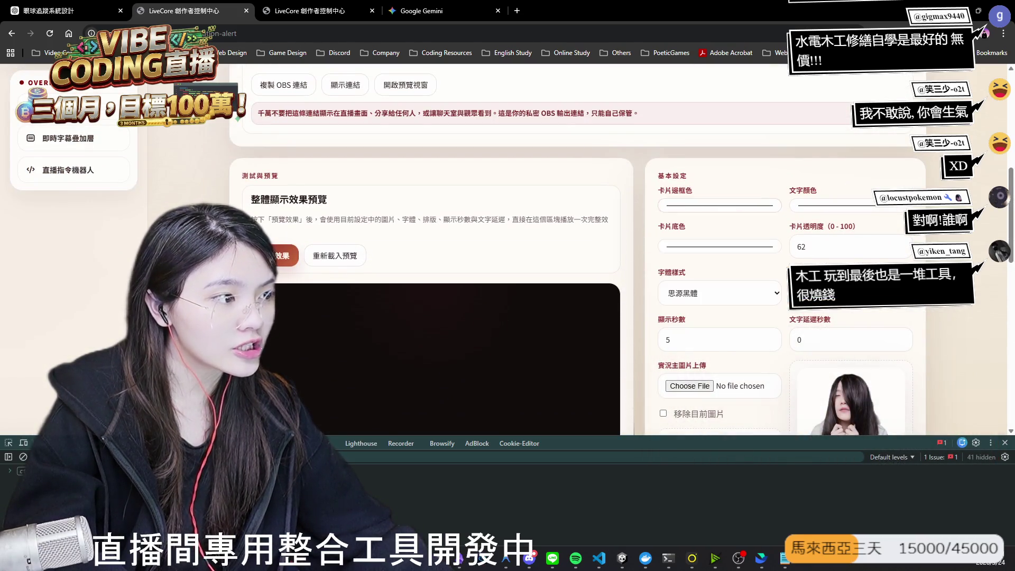
pyautogui.click(833, 211)
pyautogui.scroll(-3, 740, 320)
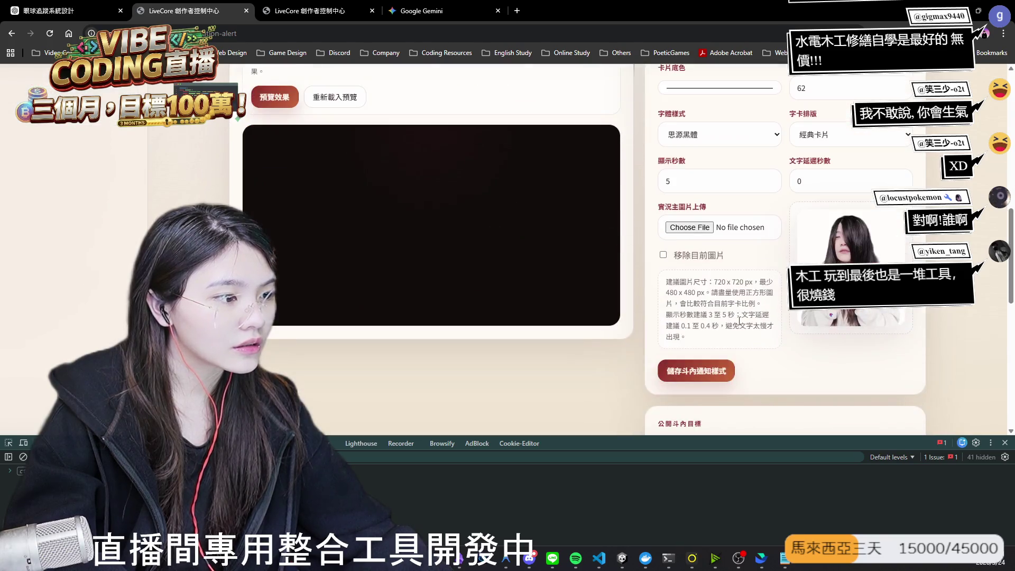
pyautogui.click(288, 97)
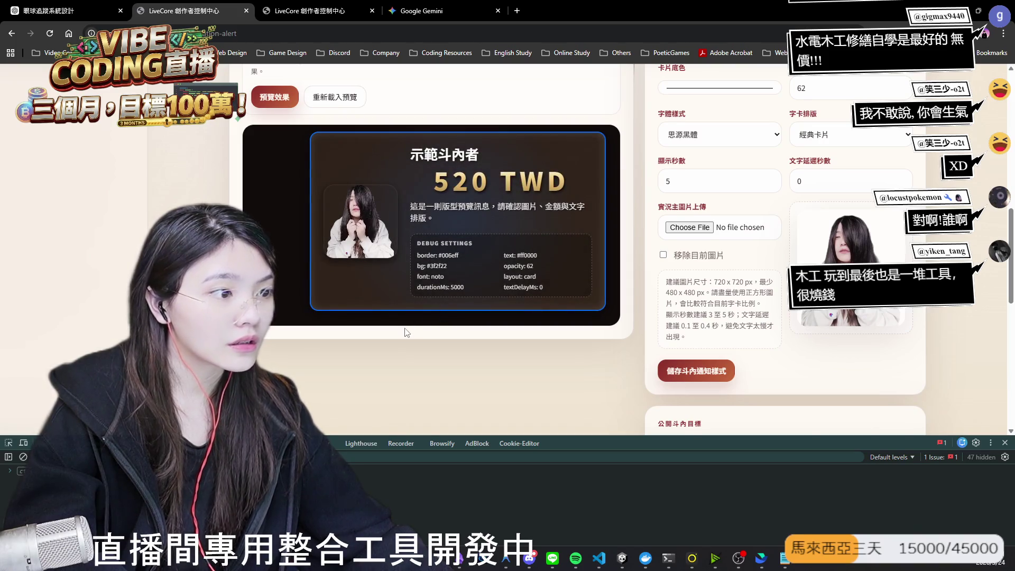
pyautogui.scroll(-10, 405, 332)
pyautogui.click(587, 223)
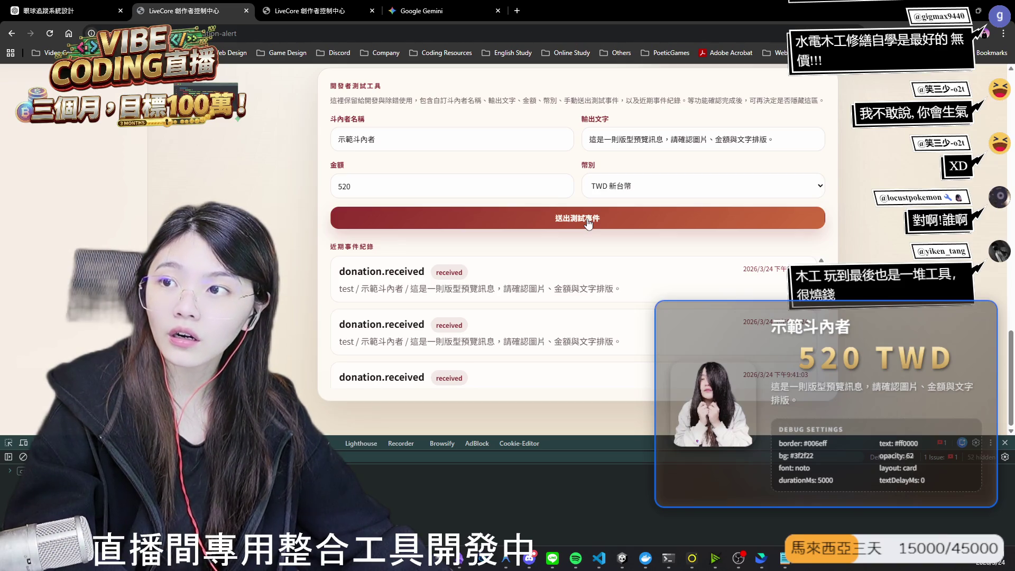
# Step: Adjust the card border hue to magenta #ee00ff
pyautogui.scroll(10, 600, 223)
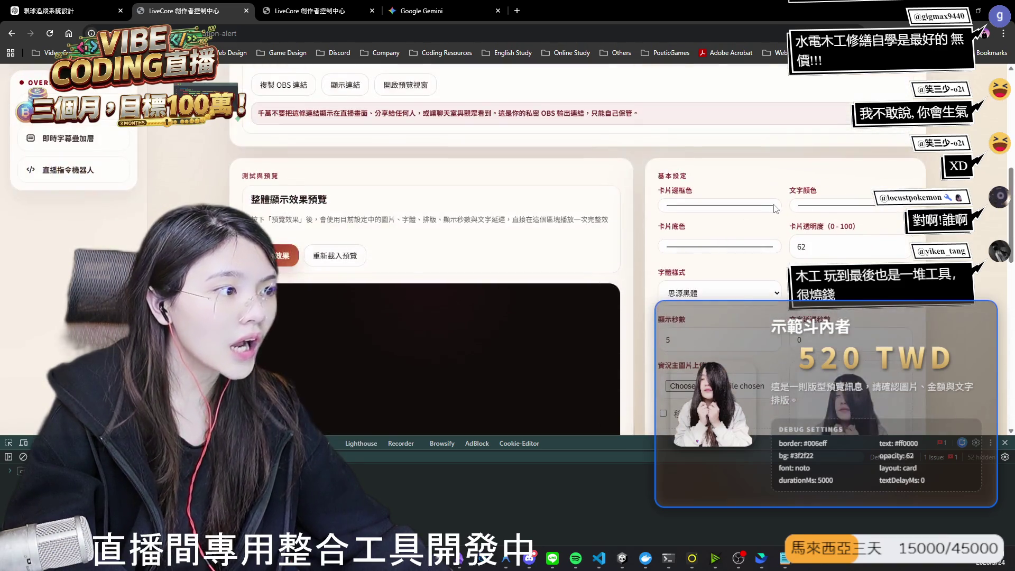
pyautogui.click(719, 205)
pyautogui.click(720, 297)
pyautogui.click(893, 207)
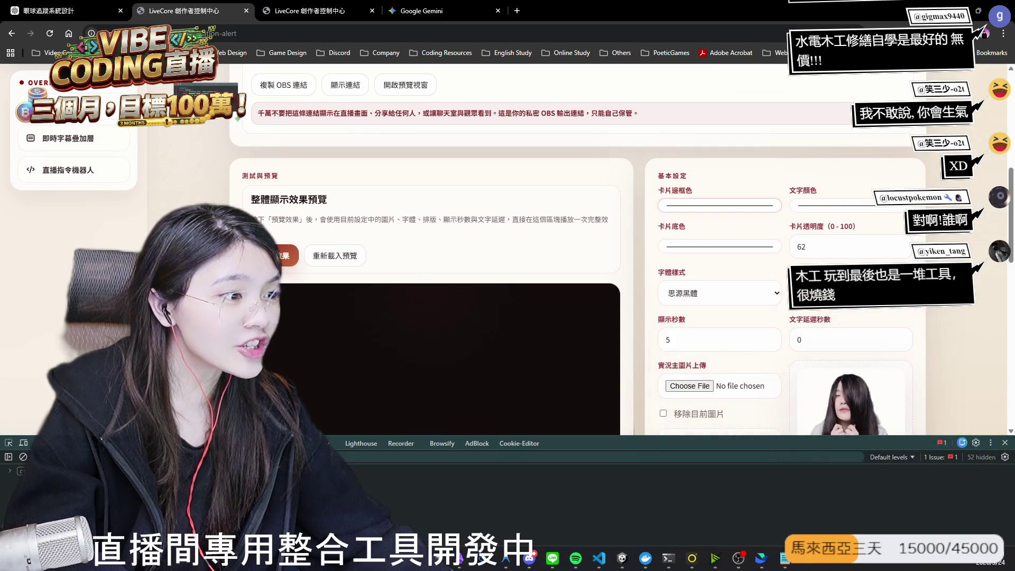
pyautogui.click(894, 209)
pyautogui.click(801, 186)
# Step: Save the alert card style and fire a 520 TWD test donation
pyautogui.scroll(-5, 803, 211)
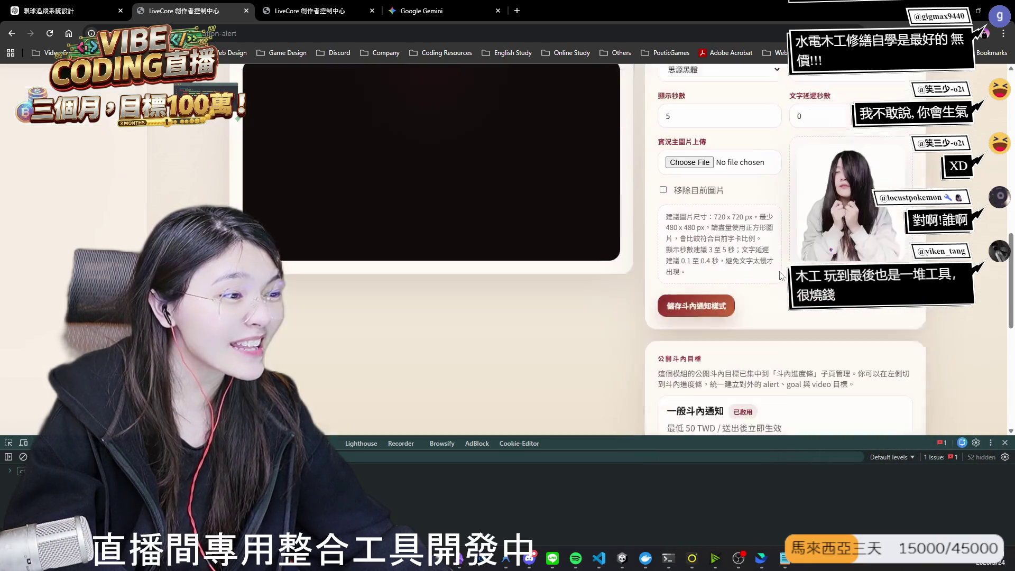
pyautogui.click(725, 269)
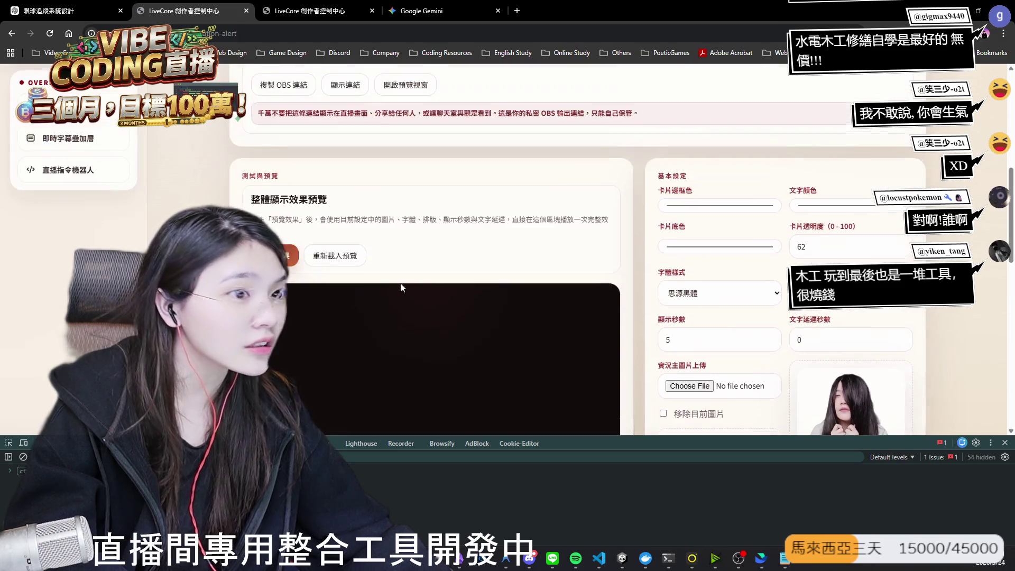
pyautogui.scroll(-3, 481, 245)
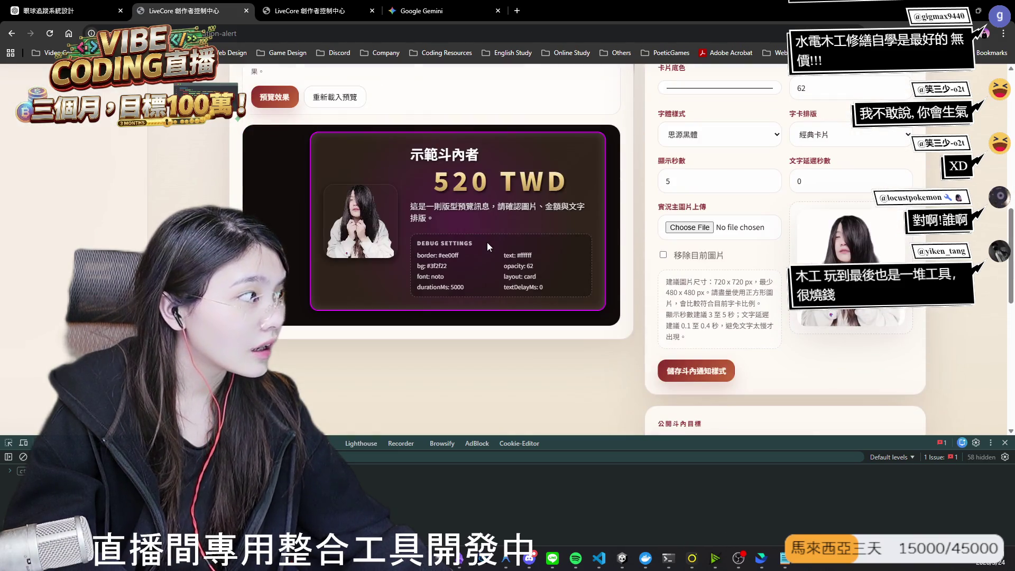
pyautogui.scroll(-10, 462, 247)
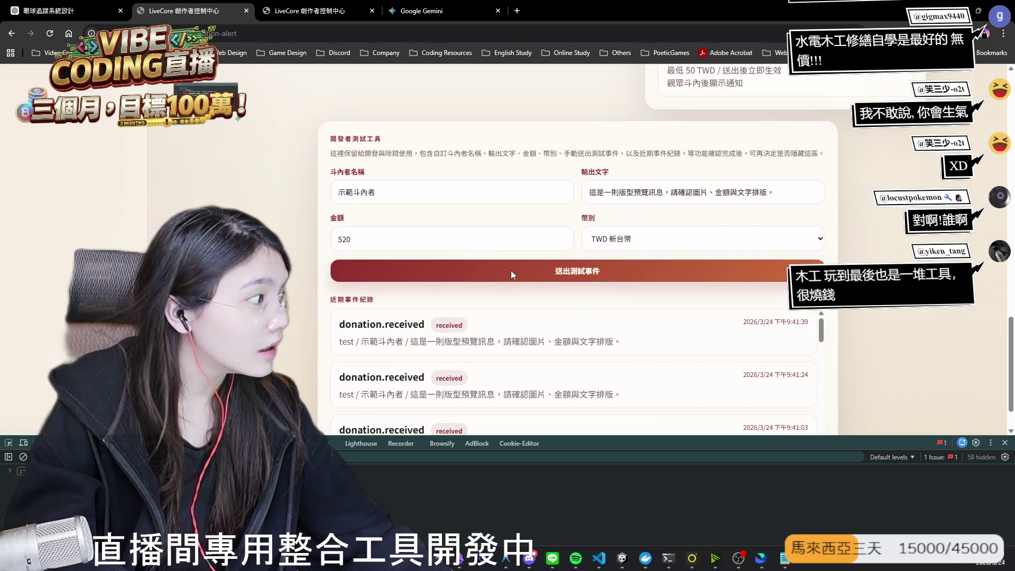
pyautogui.click(511, 272)
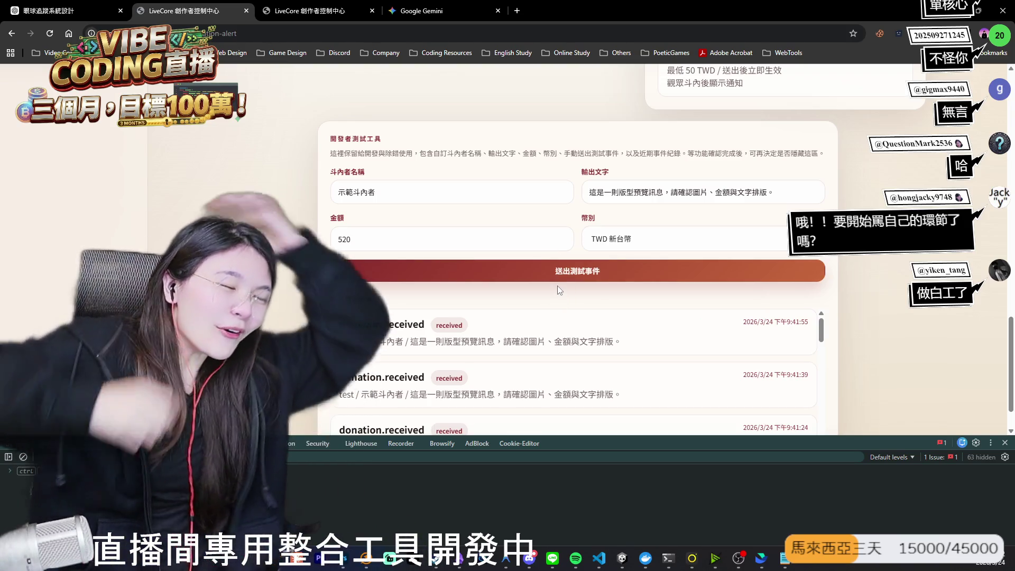
# Step: Reload and replay the alert preview with the magenta border, then send a test donation
pyautogui.scroll(7, 634, 282)
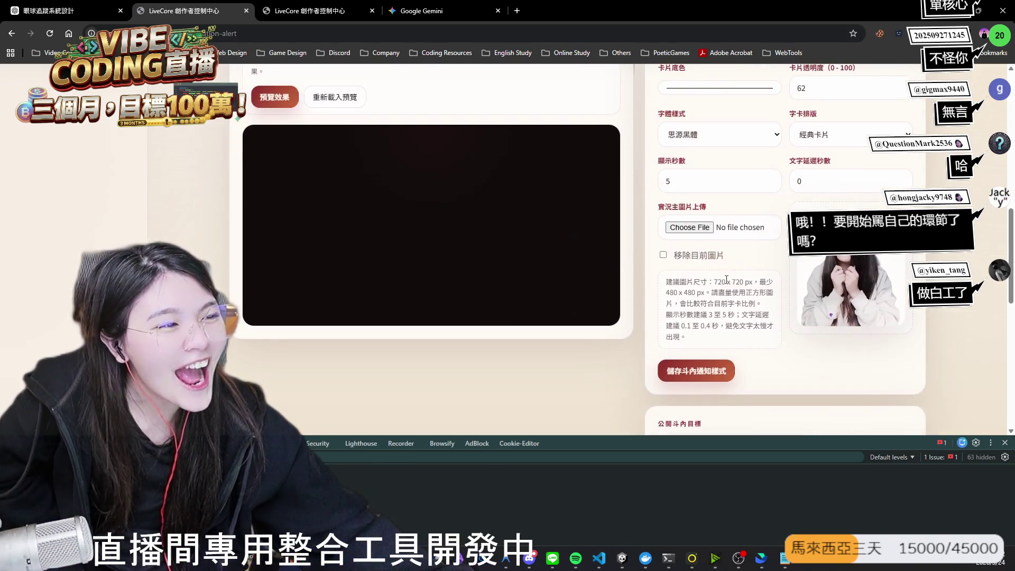
pyautogui.scroll(5, 720, 352)
pyautogui.click(717, 312)
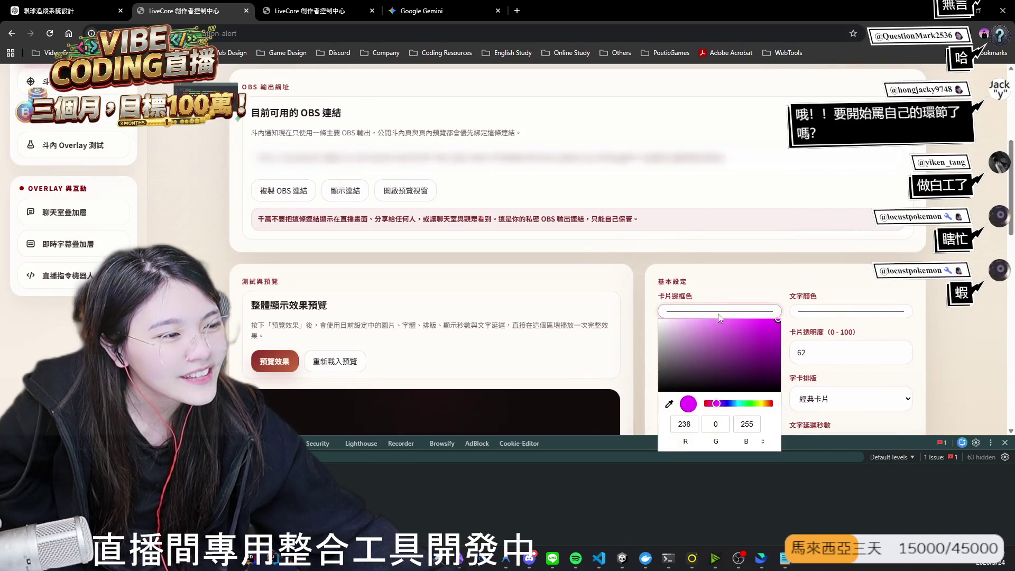
pyautogui.click(724, 289)
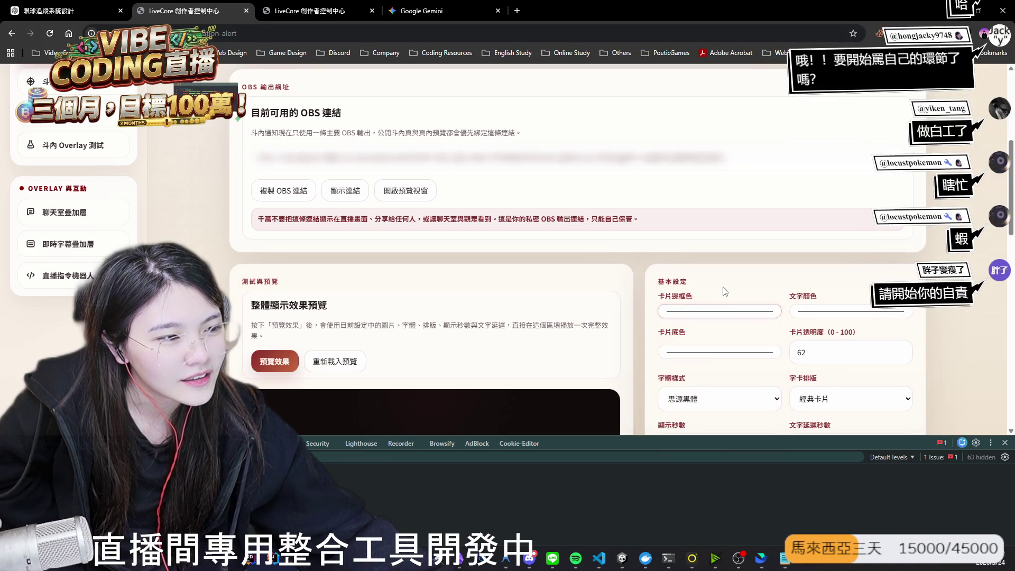
pyautogui.click(50, 34)
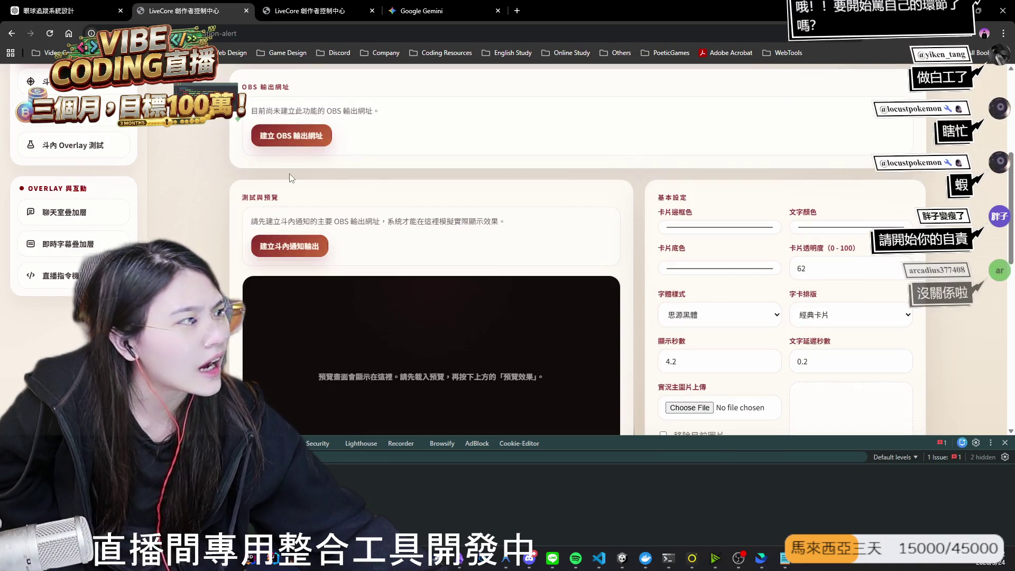
pyautogui.scroll(-2, 329, 291)
pyautogui.click(277, 254)
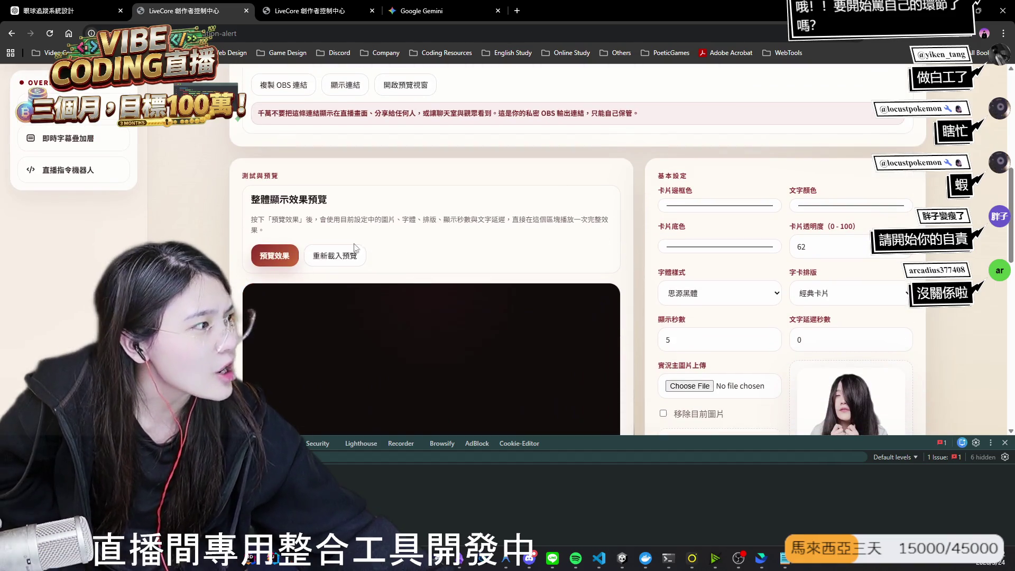
pyautogui.scroll(-5, 538, 240)
pyautogui.scroll(-5, 538, 240)
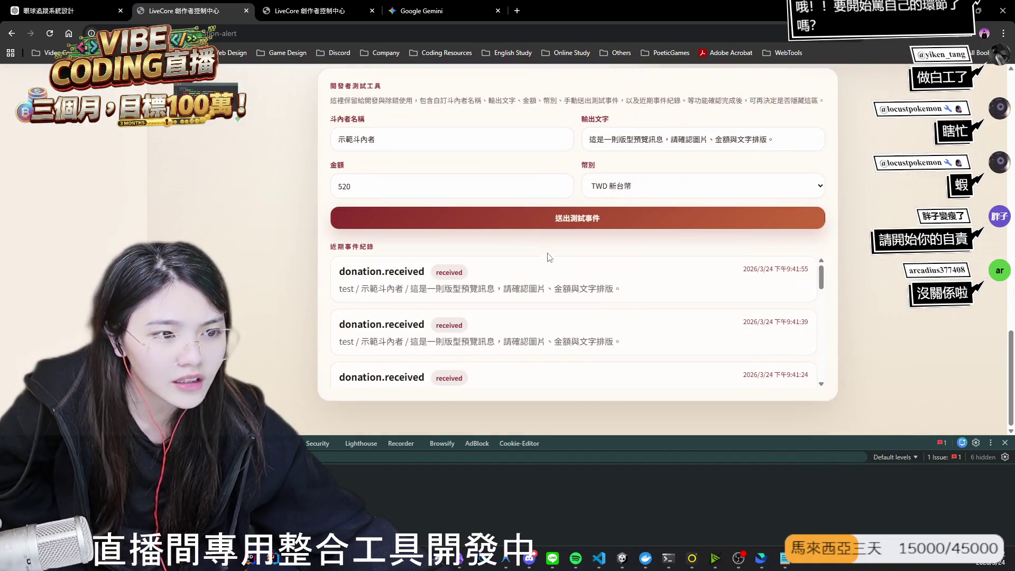
pyautogui.click(548, 222)
# Step: Shift the 卡片邊框色 hue from magenta to orange
pyautogui.scroll(5, 565, 233)
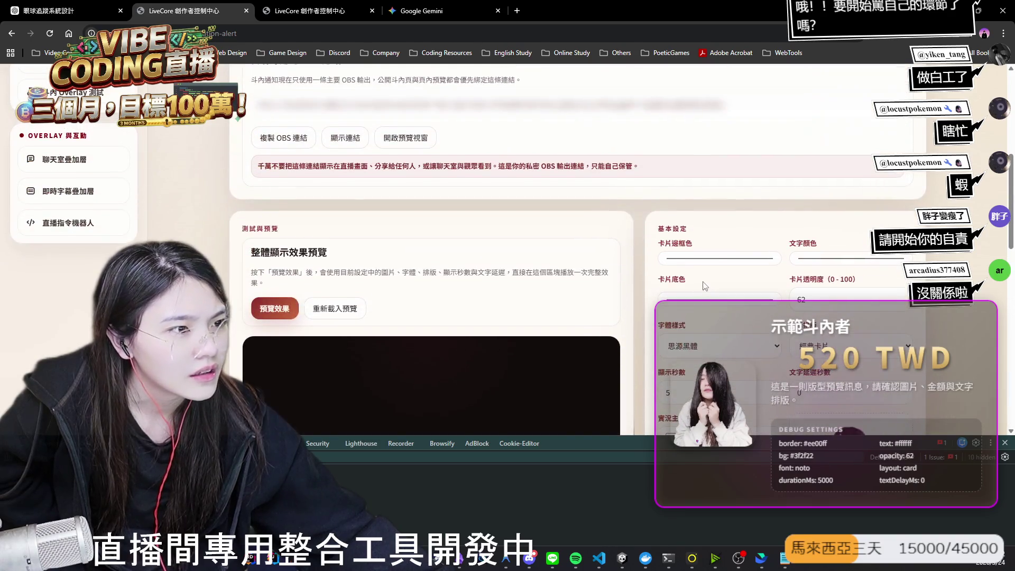
pyautogui.click(701, 259)
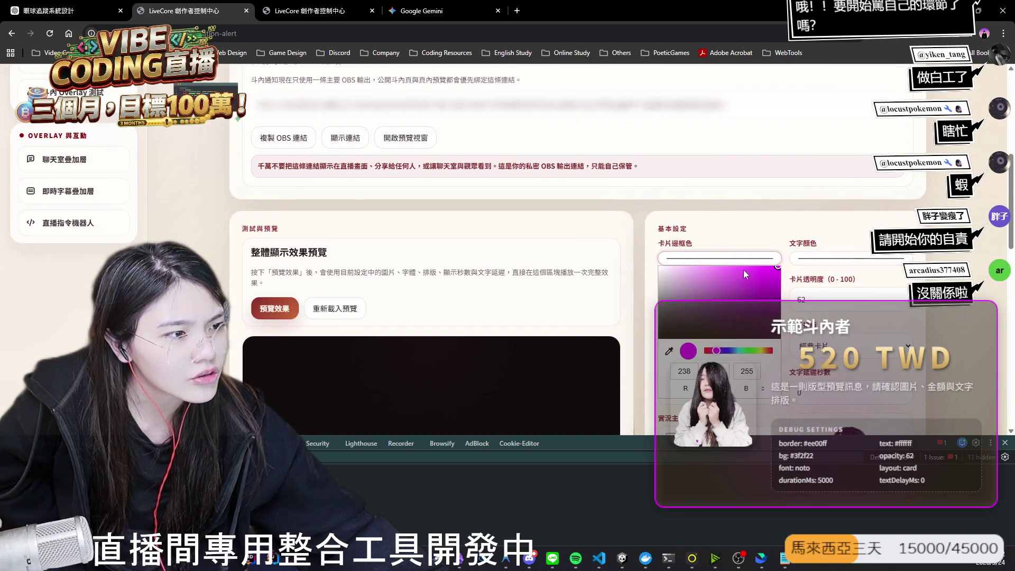
pyautogui.moveTo(748, 352); pyautogui.dragTo(768, 351)
pyautogui.click(825, 258)
pyautogui.click(824, 258)
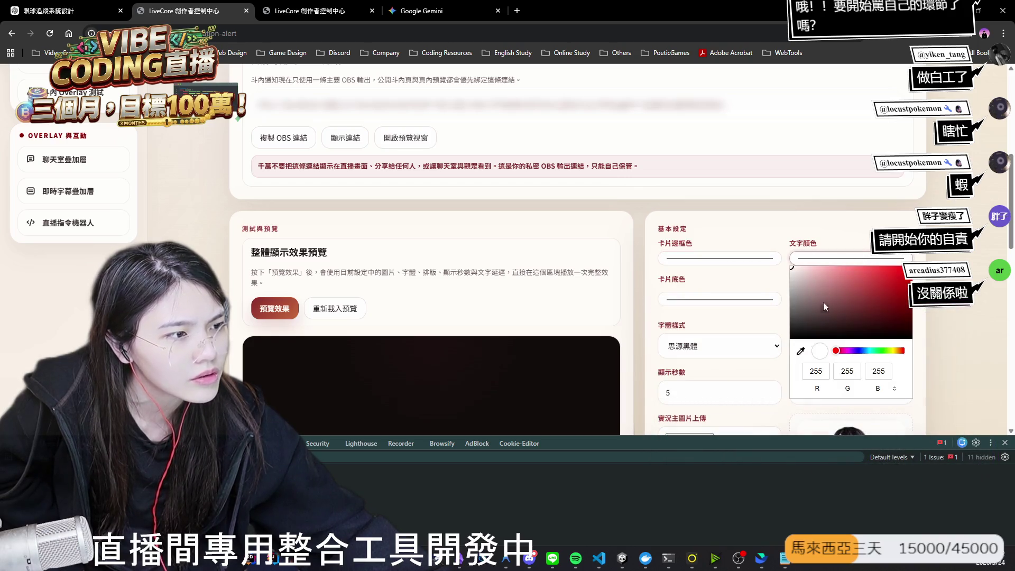
pyautogui.scroll(-4, 716, 365)
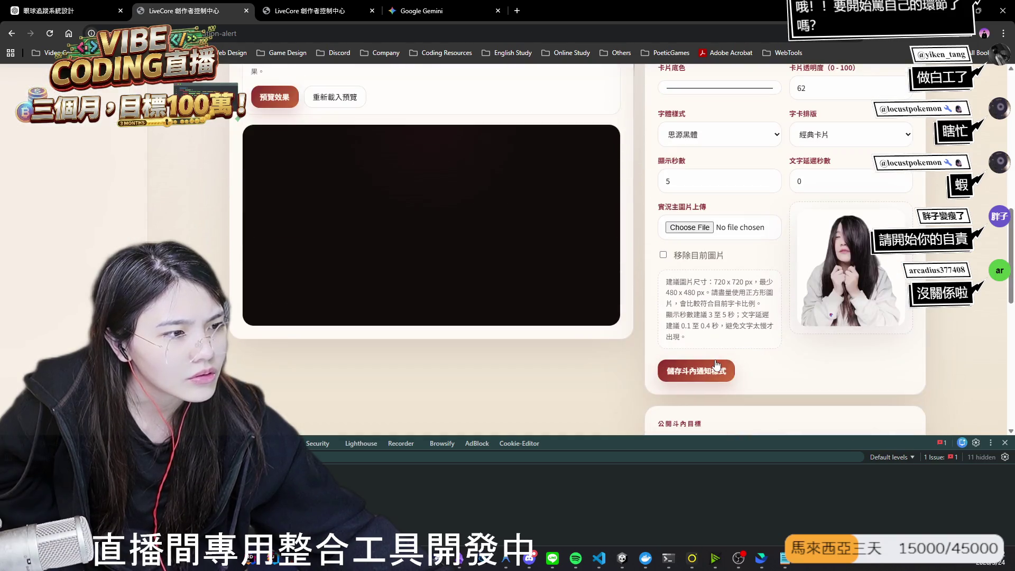
# Step: Save the orange-bordered alert card style and replay the preview
pyautogui.click(711, 372)
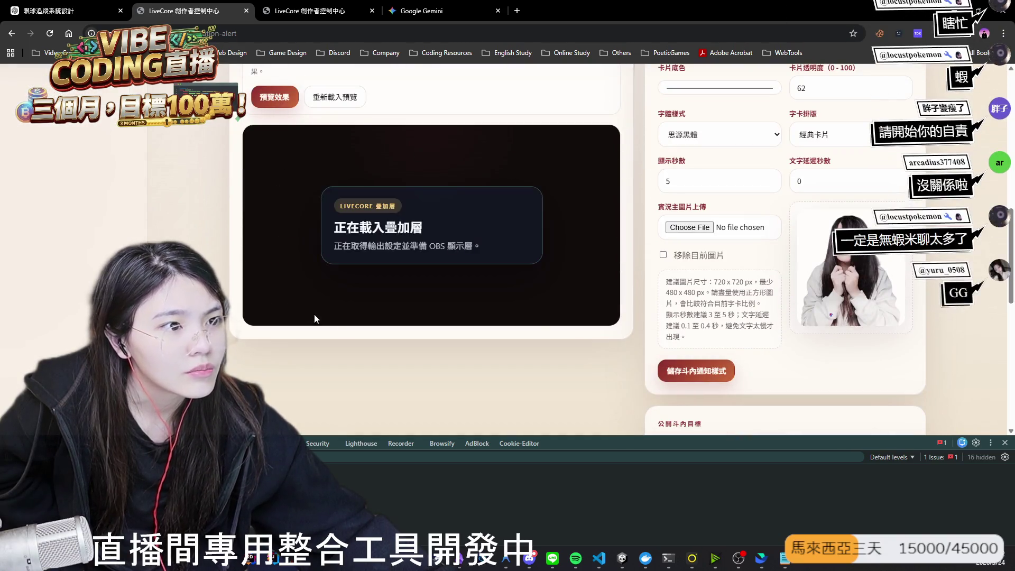
pyautogui.click(315, 89)
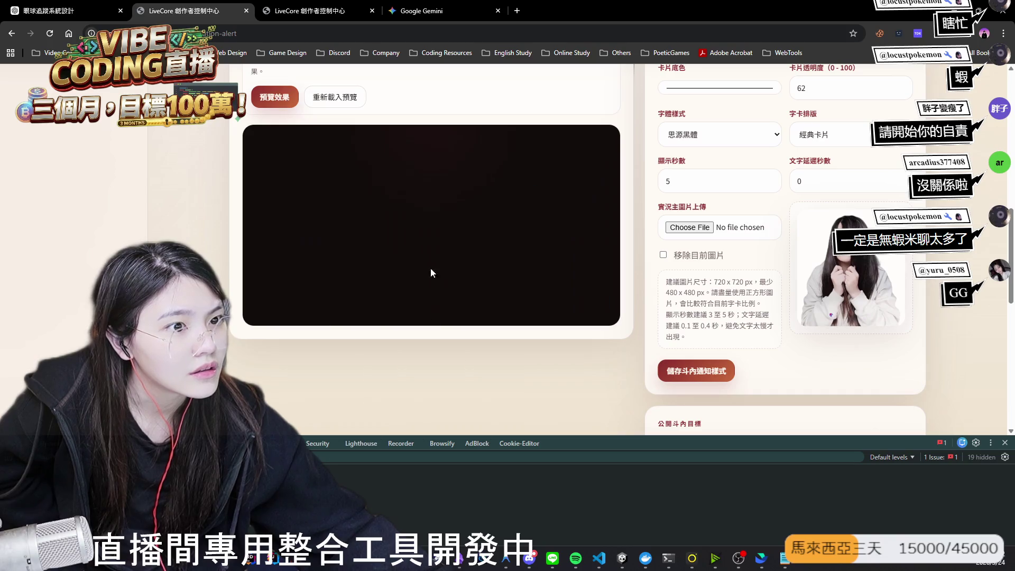
pyautogui.scroll(-1, 525, 350)
pyautogui.scroll(-5, 539, 360)
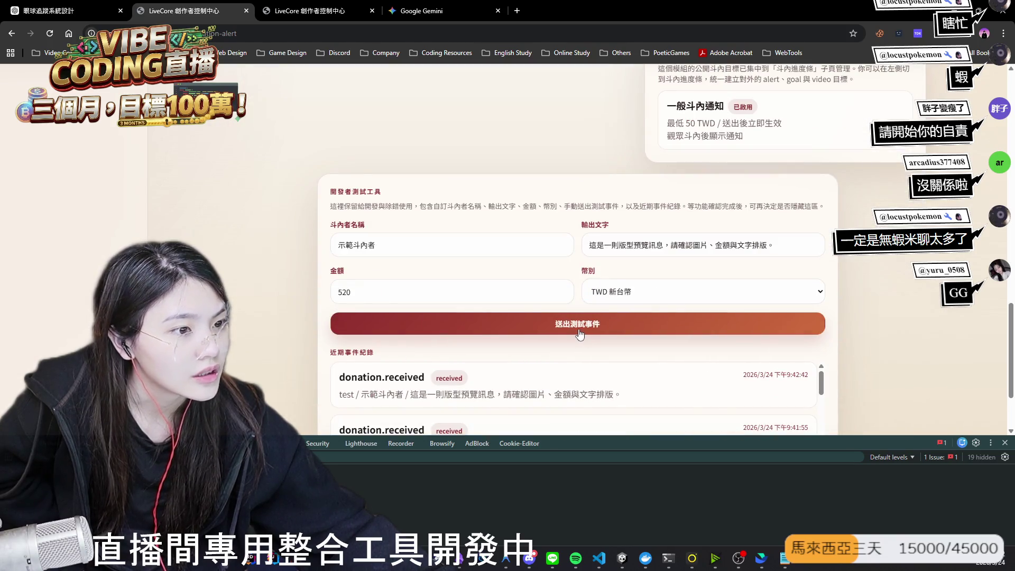
# Step: Send a 520 TWD test donation to check the orange-bordered style
pyautogui.click(580, 333)
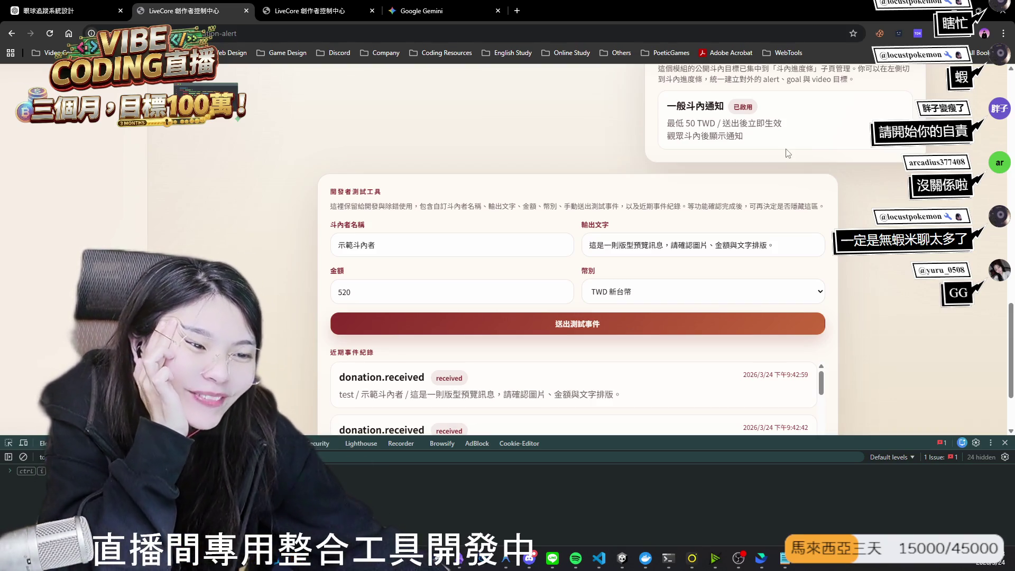
pyautogui.scroll(5, 629, 279)
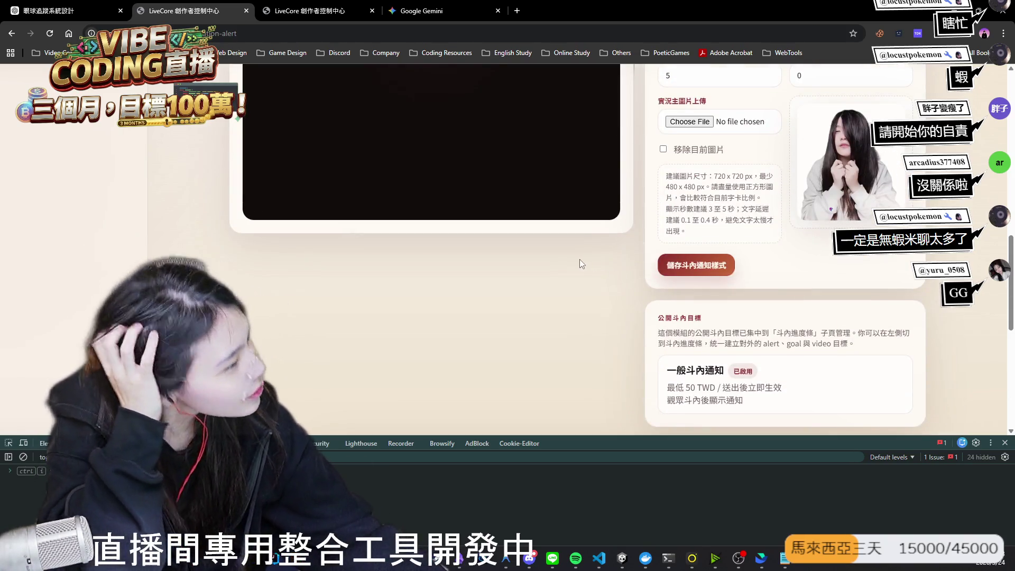
pyautogui.scroll(5, 573, 263)
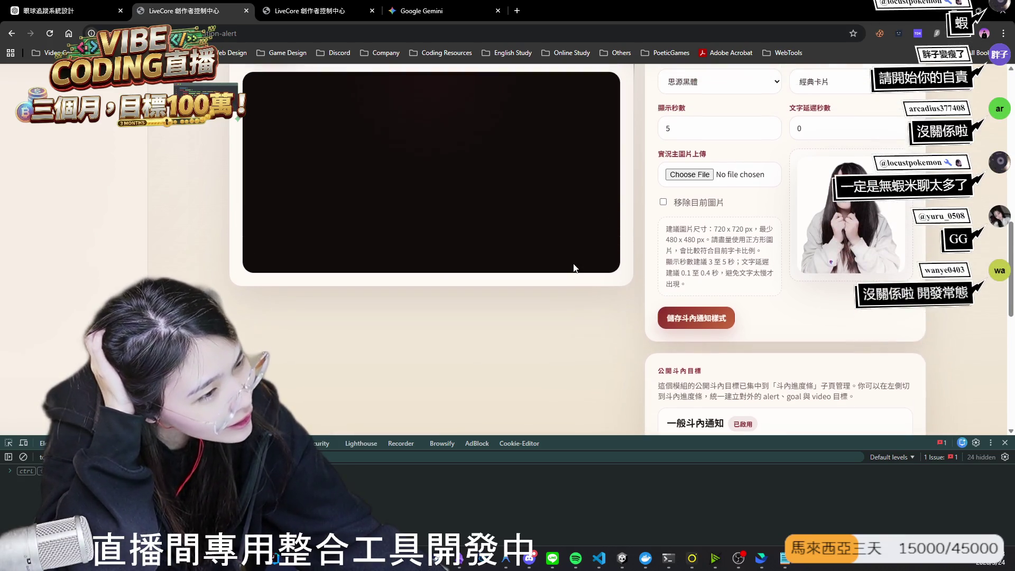
pyautogui.scroll(1, 583, 266)
pyautogui.scroll(-2, 583, 266)
# Step: Upload 0102008.png as the 實況主圖片 main image and save the alert style
pyautogui.click(700, 381)
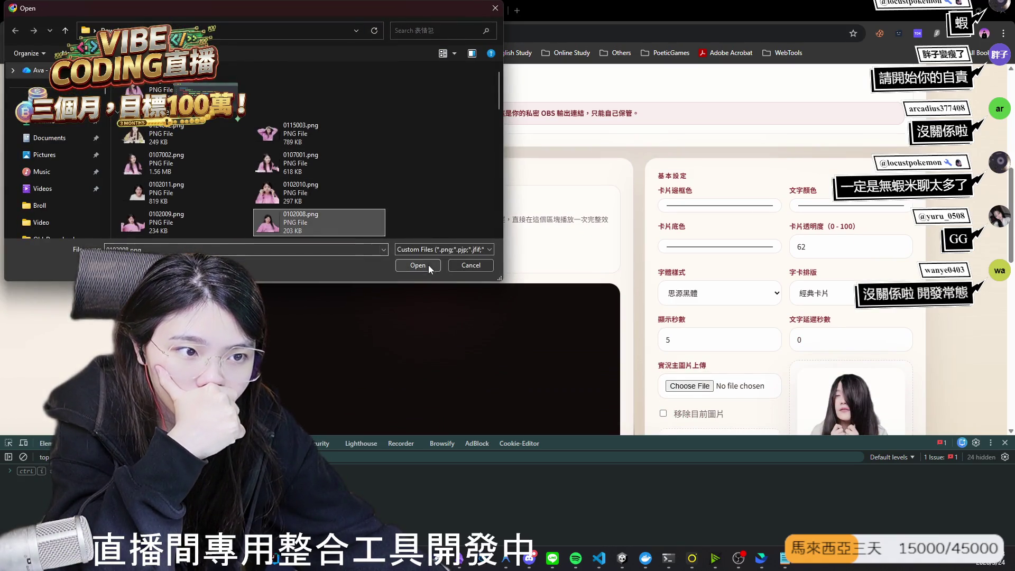
pyautogui.click(471, 266)
pyautogui.scroll(-3, 522, 242)
pyautogui.click(721, 375)
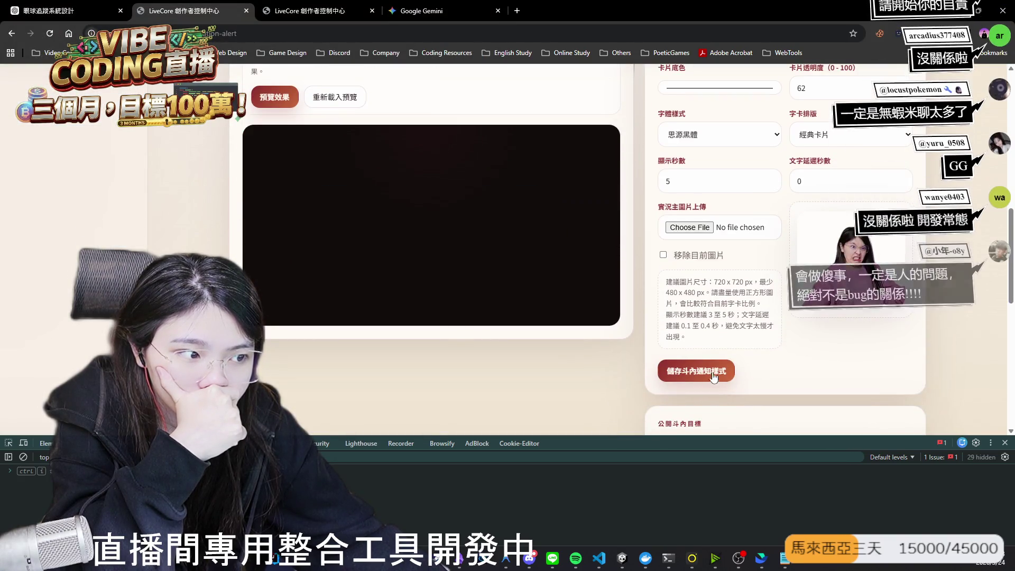
pyautogui.scroll(1, 353, 208)
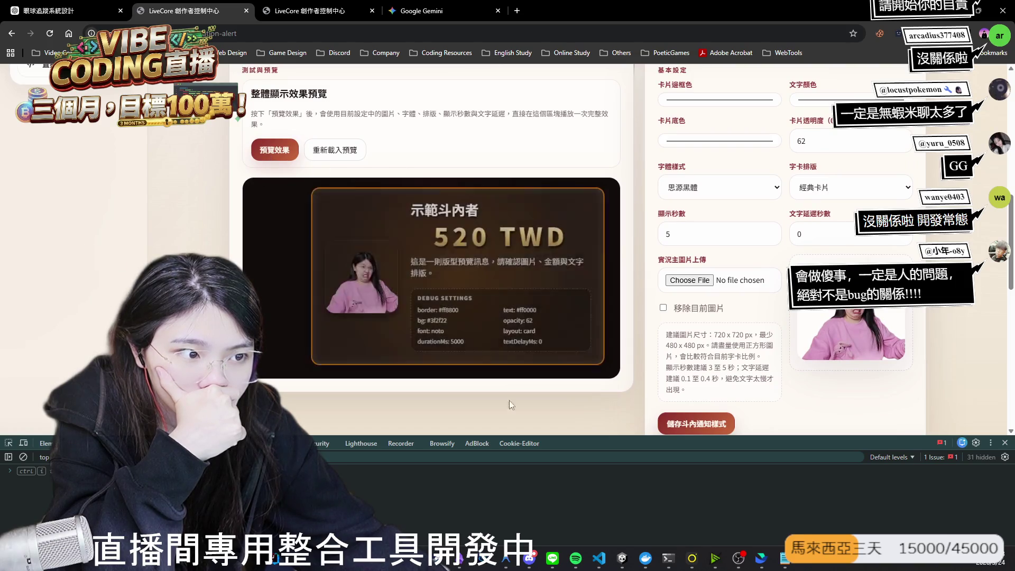
pyautogui.scroll(-10, 513, 398)
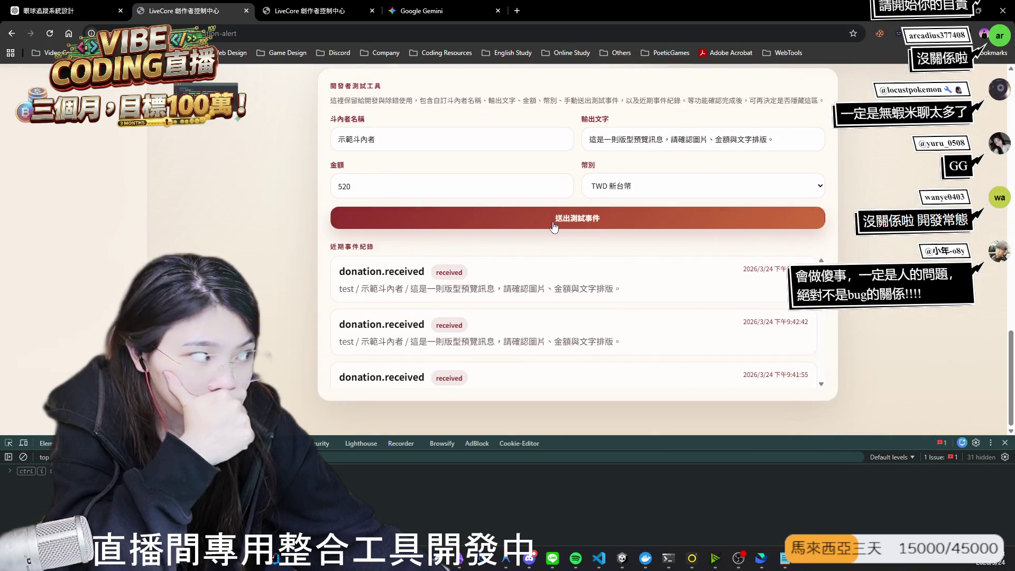
pyautogui.click(554, 226)
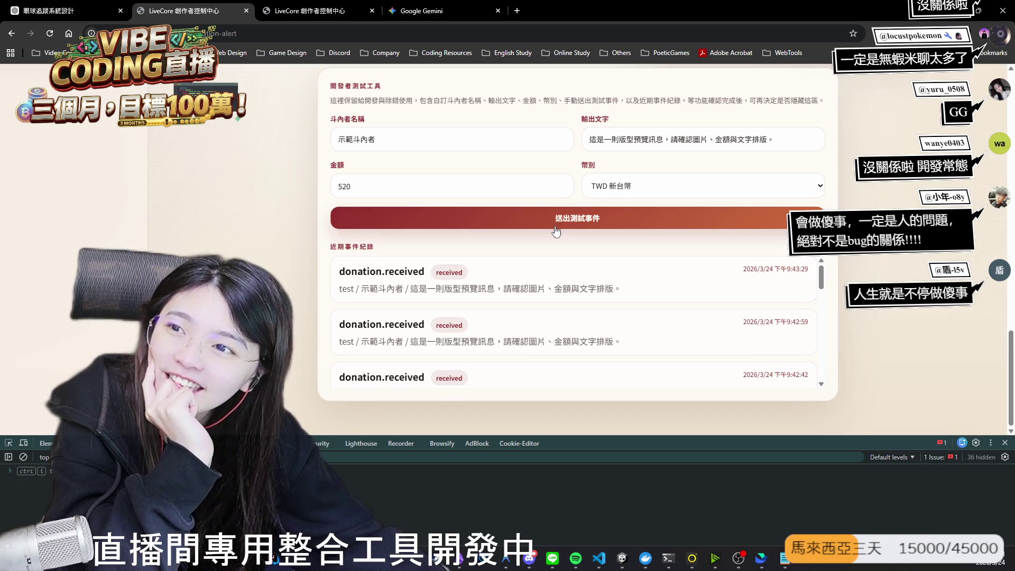
pyautogui.scroll(15, 444, 232)
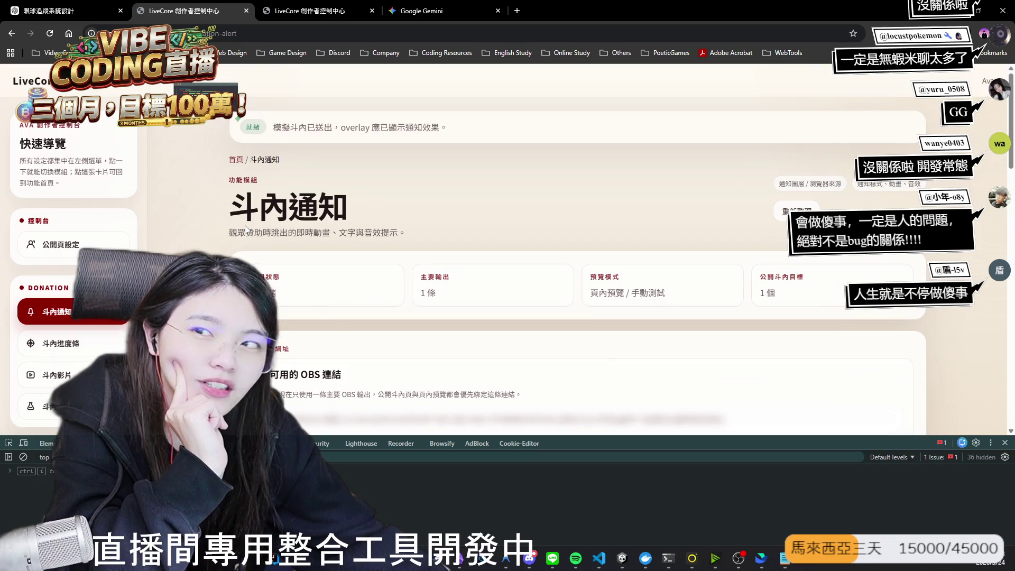
pyautogui.scroll(-1, 246, 227)
pyautogui.scroll(-4, 246, 227)
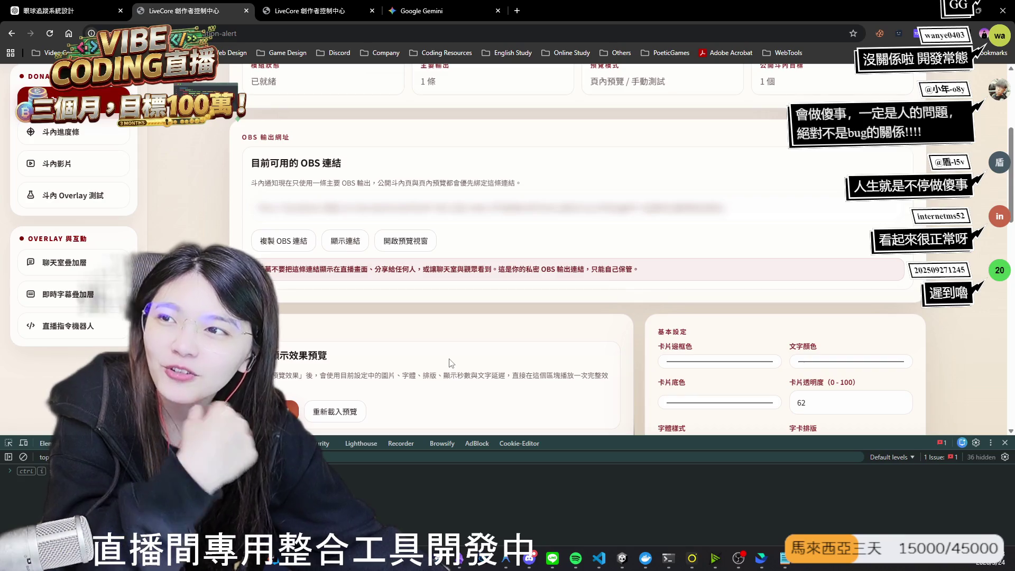
pyautogui.scroll(-3, 437, 334)
pyautogui.scroll(-1, 437, 334)
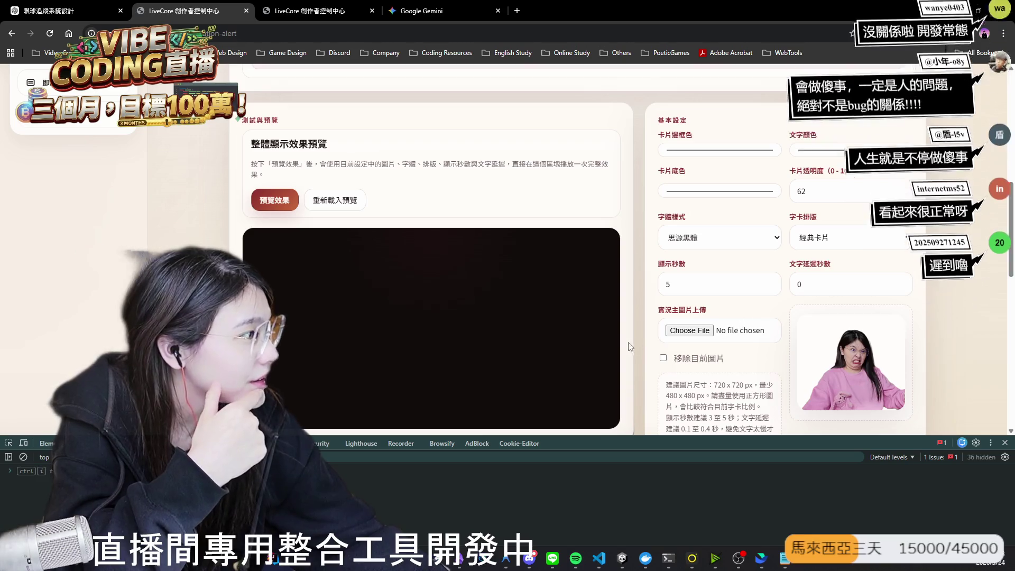
pyautogui.scroll(-10, 635, 342)
pyautogui.scroll(10, 552, 280)
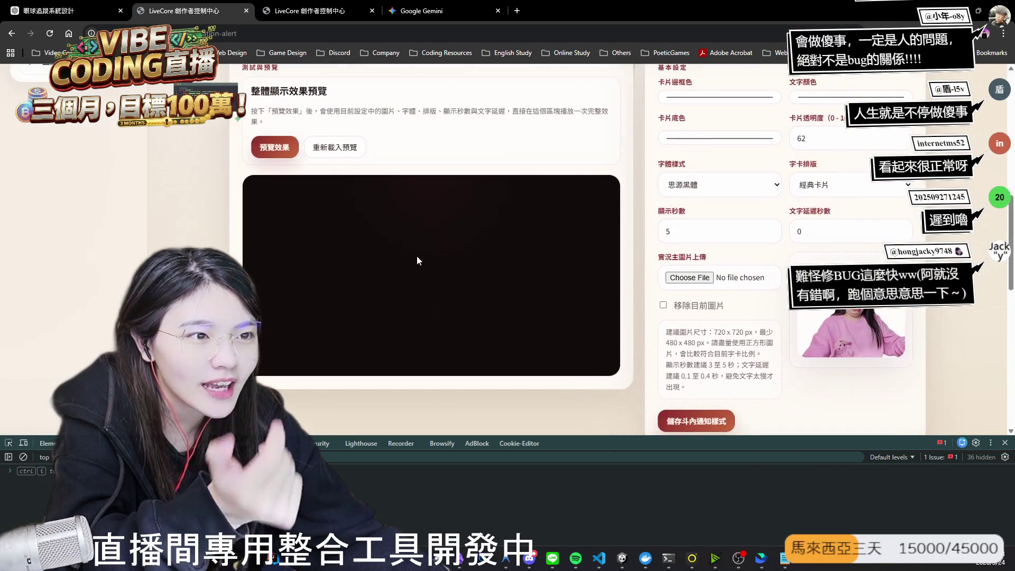
pyautogui.click(274, 148)
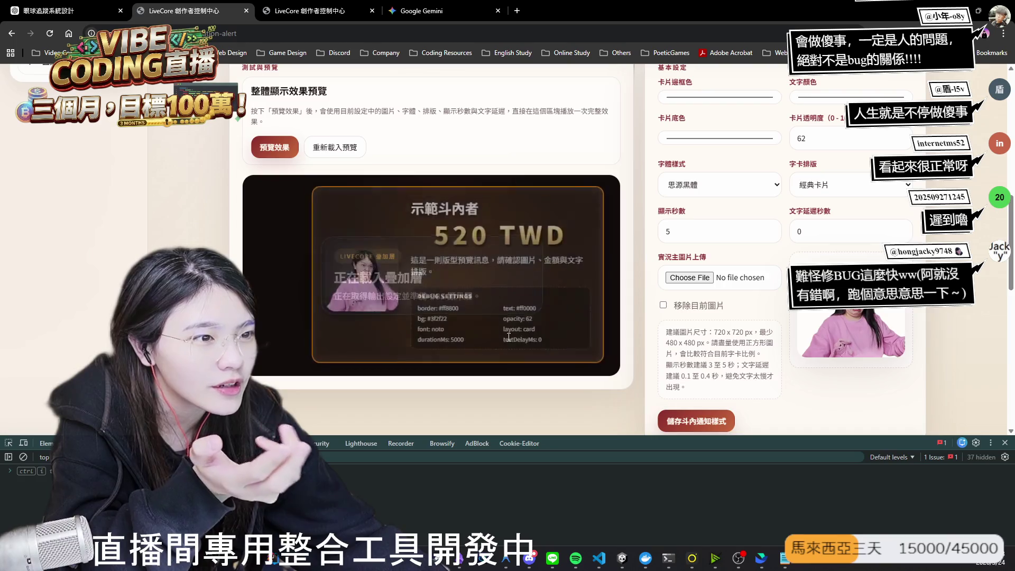
pyautogui.scroll(-10, 509, 201)
pyautogui.scroll(10, 509, 201)
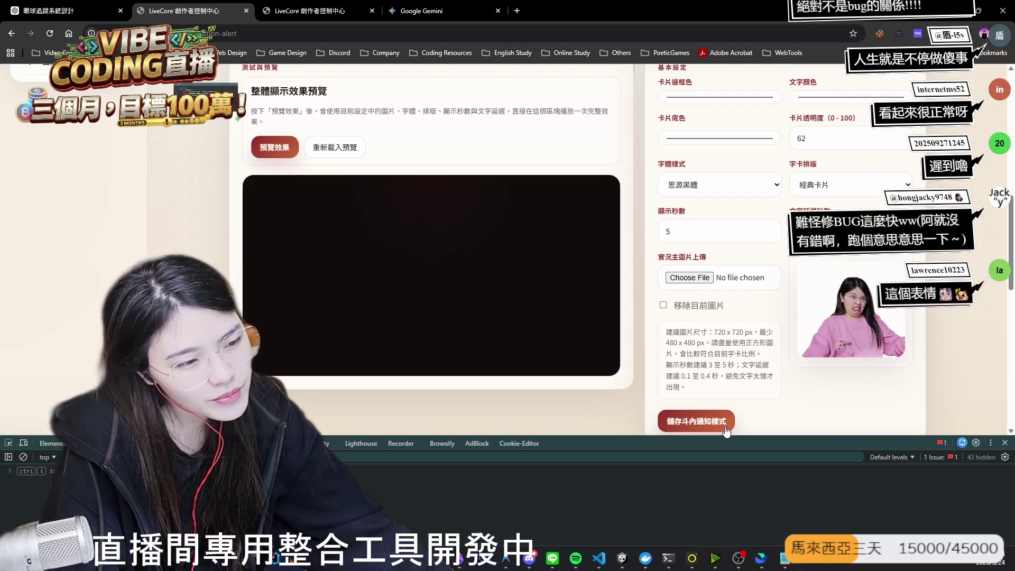
pyautogui.scroll(2, 707, 244)
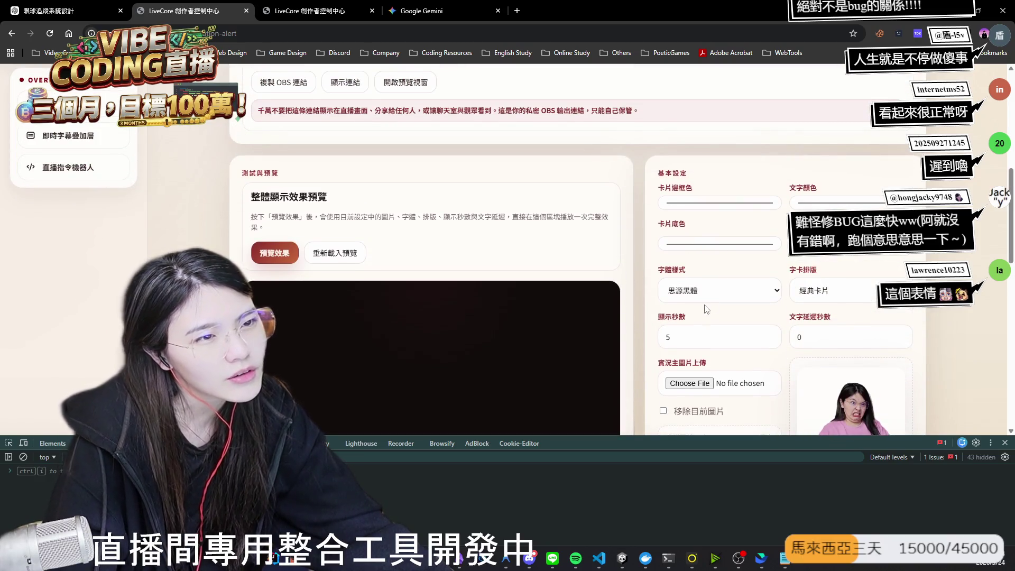
pyautogui.scroll(3, 249, 288)
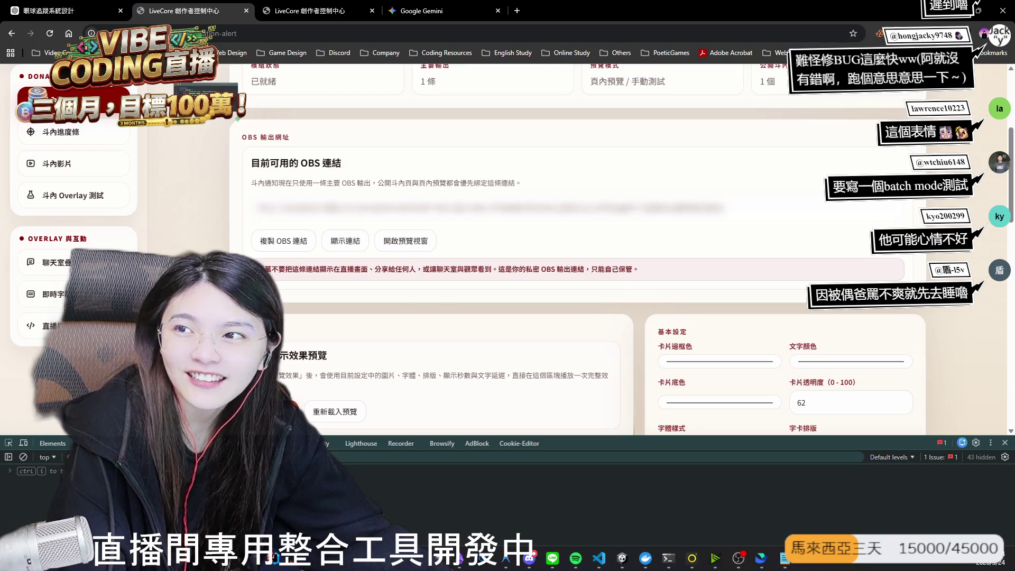
pyautogui.scroll(-10, 575, 380)
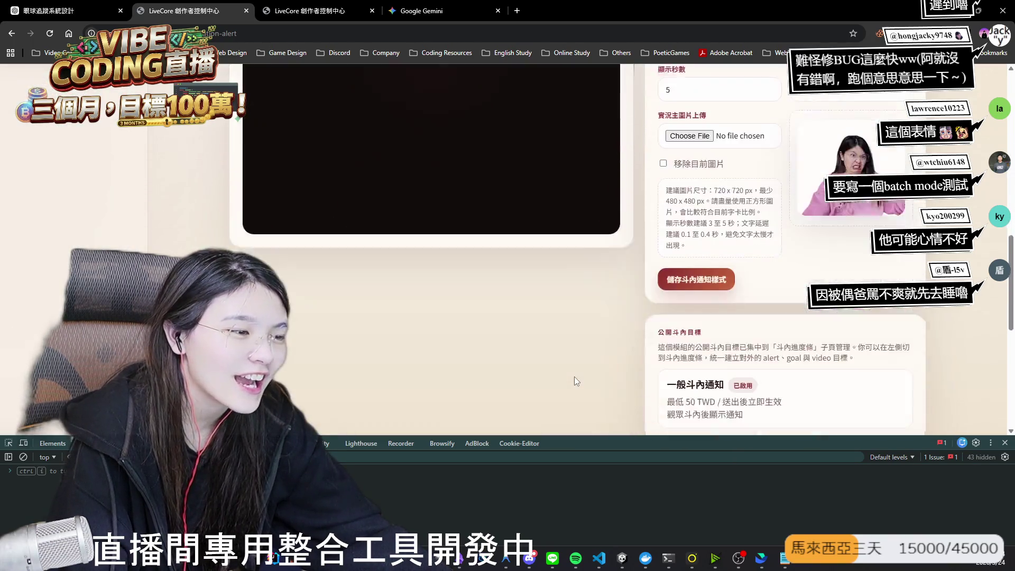
pyautogui.scroll(-3, 576, 380)
pyautogui.scroll(8, 576, 380)
pyautogui.scroll(-8, 573, 377)
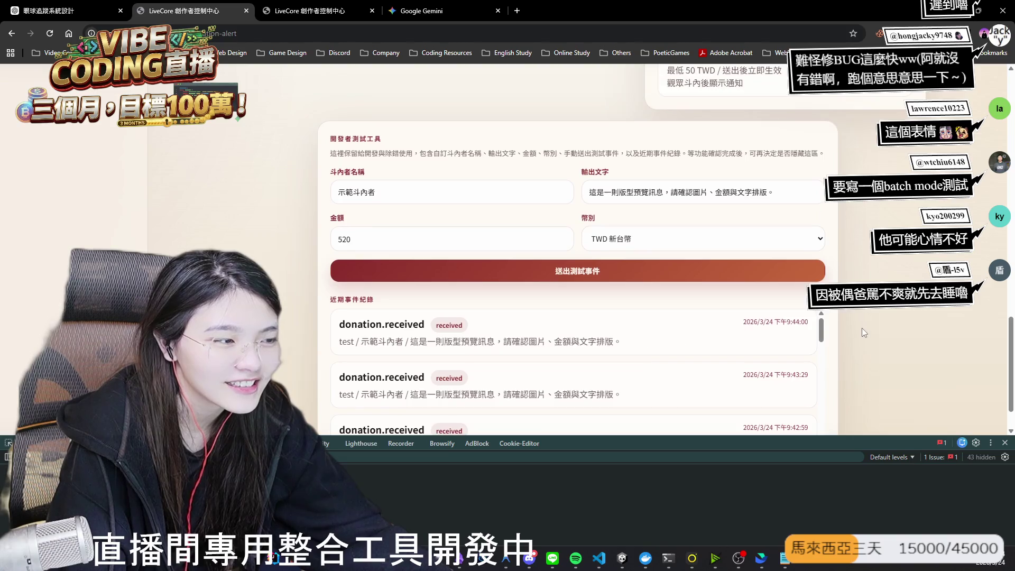
pyautogui.scroll(15, 849, 334)
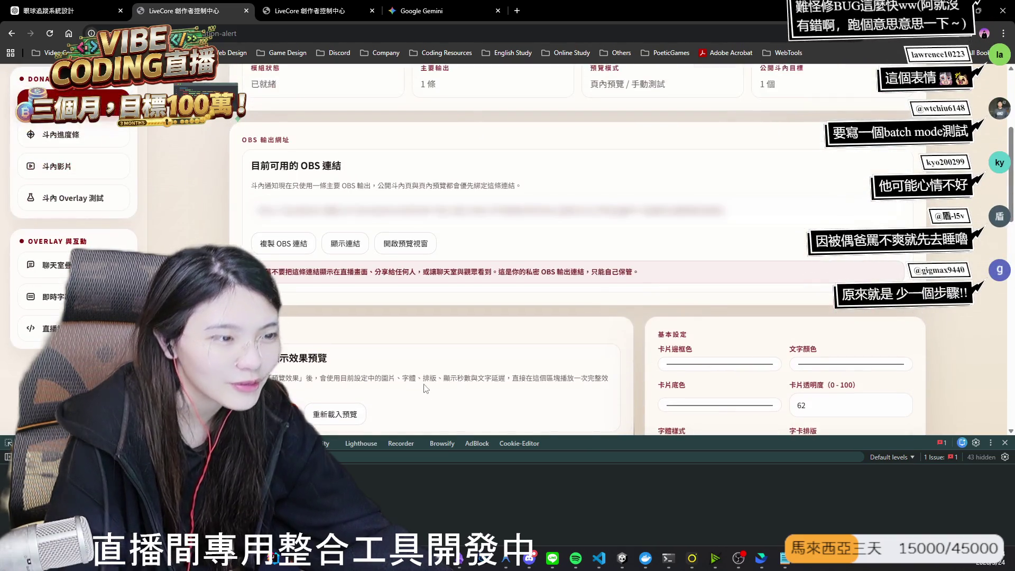
pyautogui.scroll(2, 426, 390)
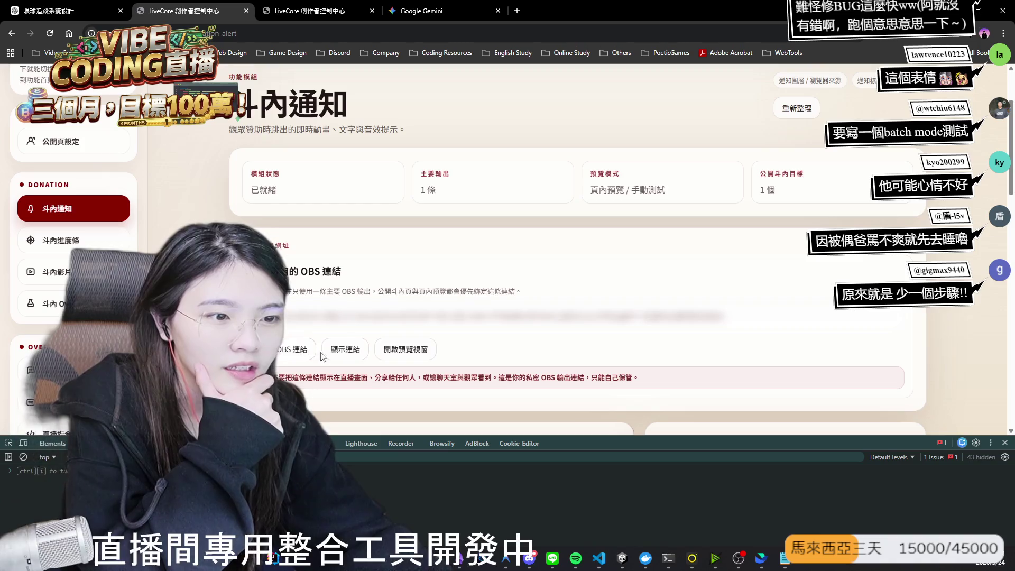
pyautogui.scroll(-3, 320, 357)
pyautogui.scroll(-1, 676, 263)
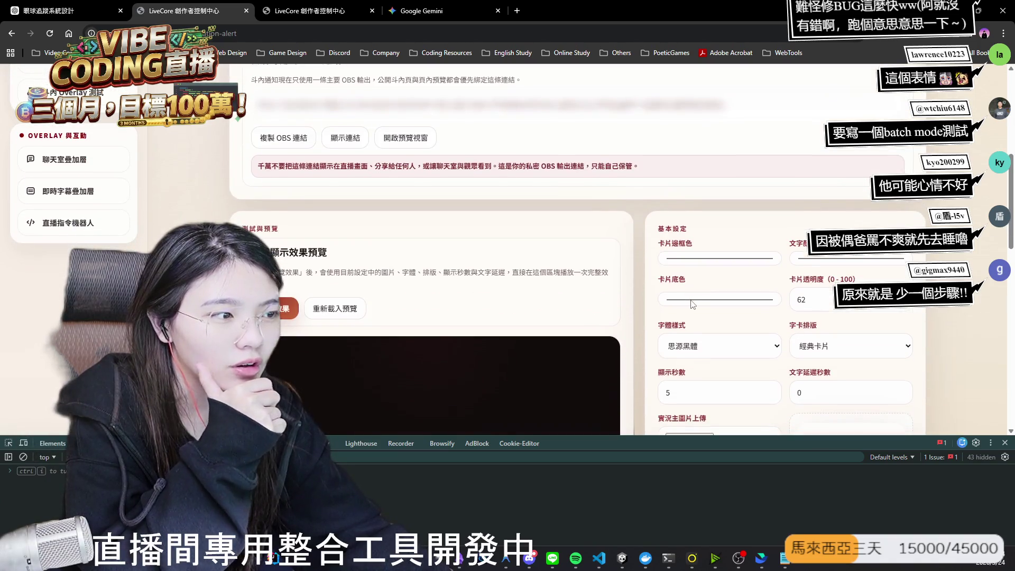
# Step: Set the 卡片底色 to dark brown (99, 77, 59), save, preview, and send a test donation
pyautogui.click(743, 302)
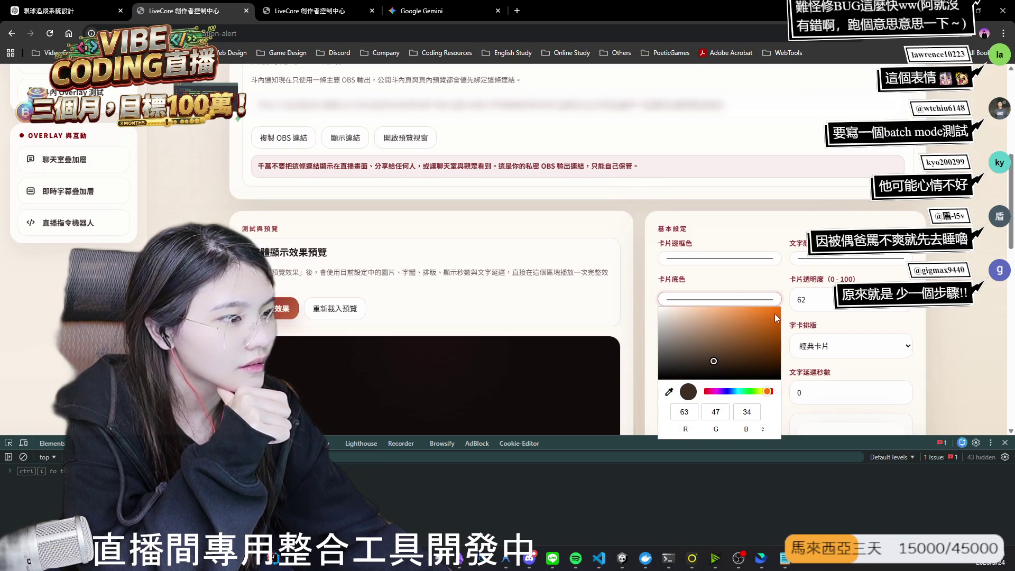
pyautogui.click(808, 299)
pyautogui.scroll(-4, 707, 370)
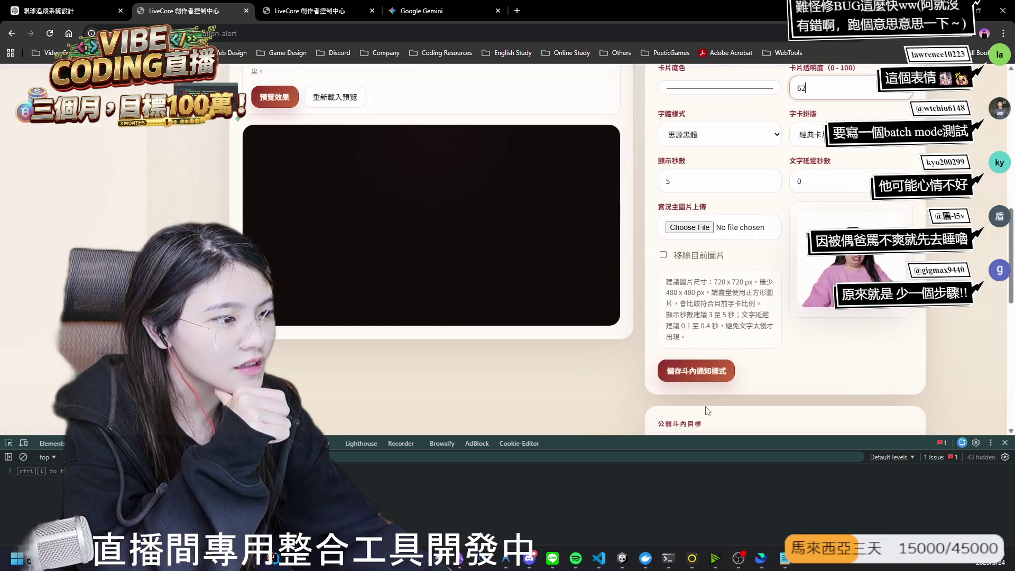
pyautogui.click(687, 377)
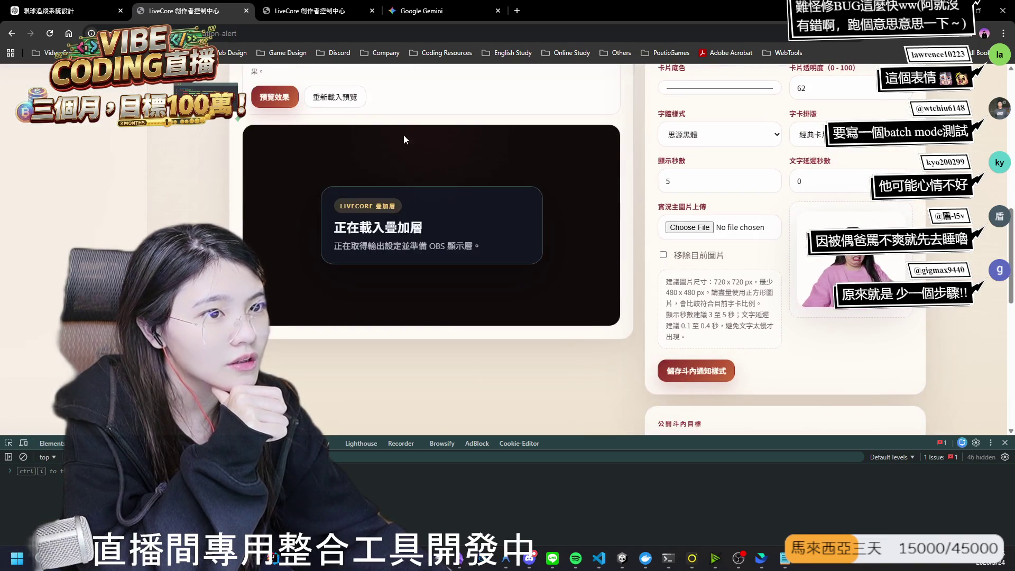
pyautogui.click(263, 101)
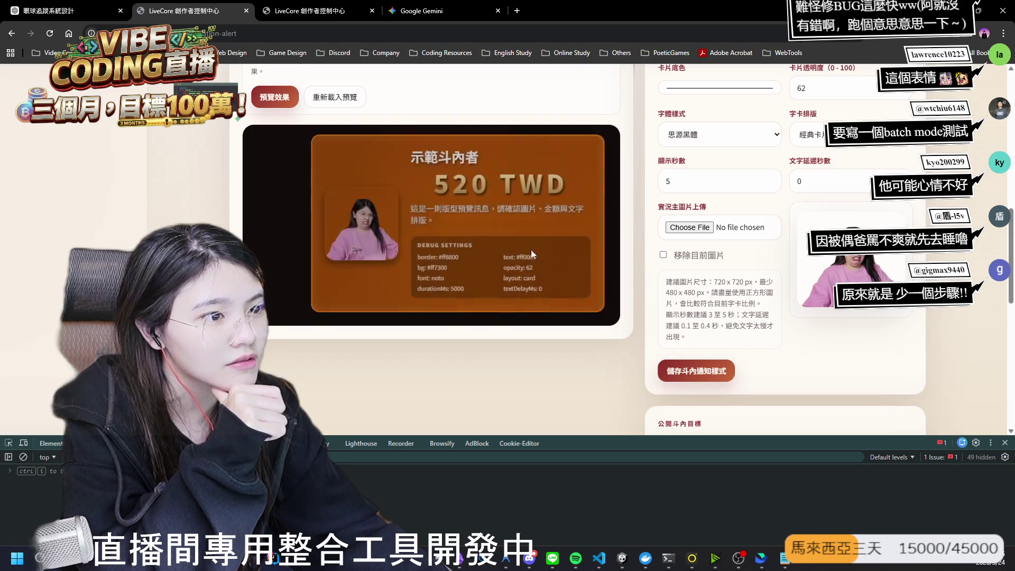
pyautogui.scroll(-4, 519, 388)
pyautogui.scroll(-4, 578, 378)
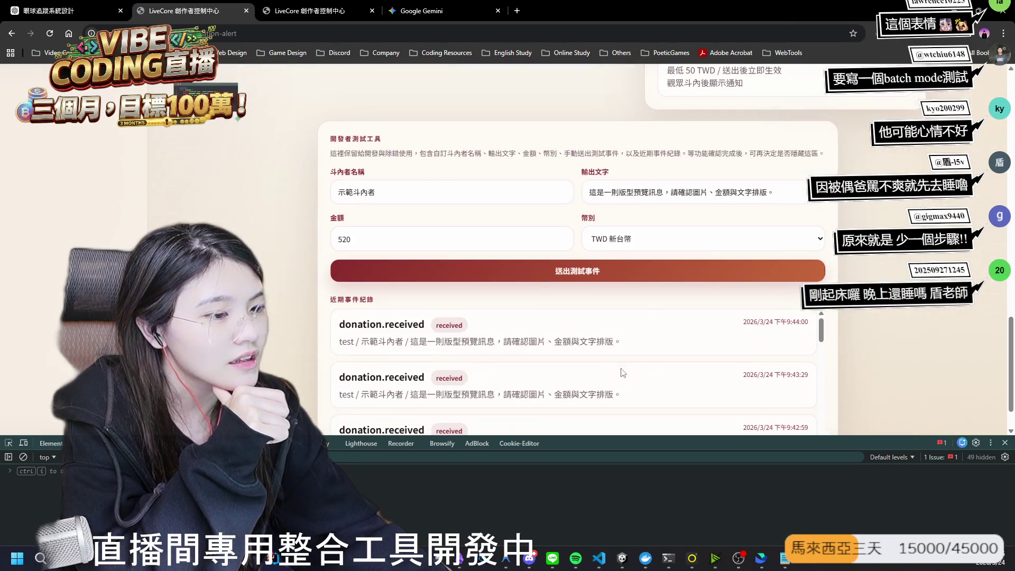
pyautogui.click(576, 272)
# Step: Change the card background to a lighter brown and save the style again
pyautogui.scroll(10, 559, 219)
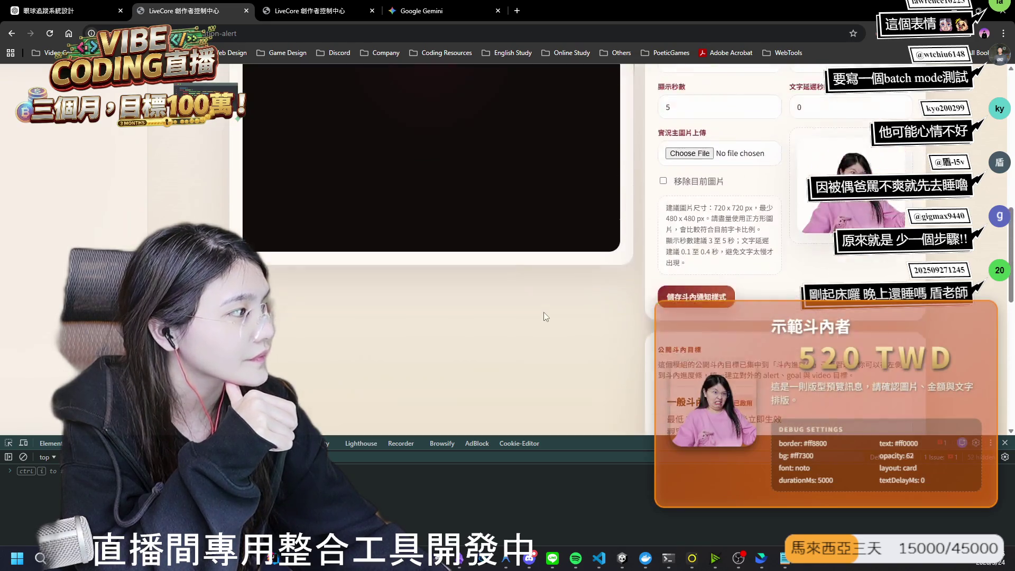
pyautogui.click(719, 246)
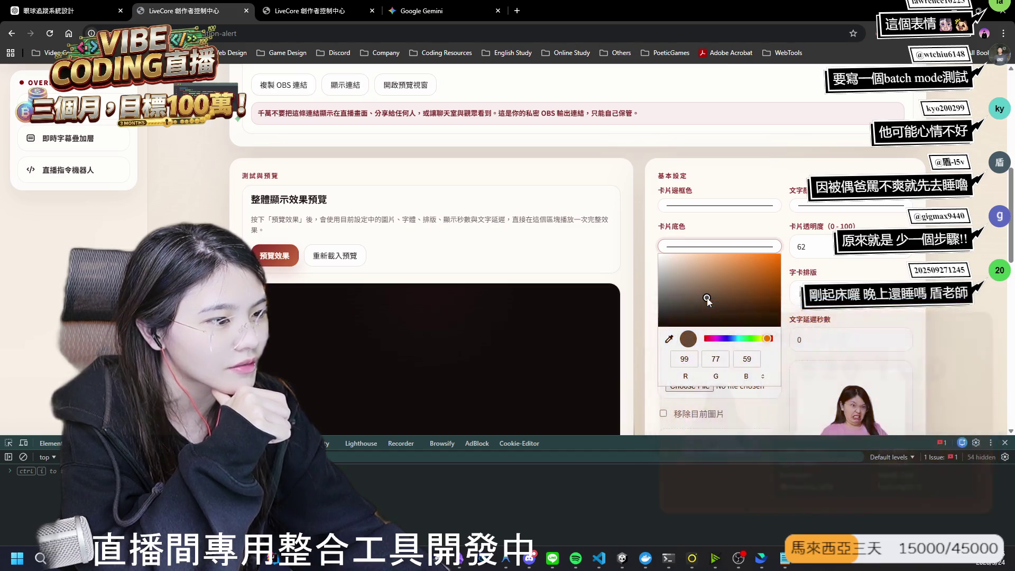
pyautogui.click(614, 296)
pyautogui.scroll(-4, 613, 296)
pyautogui.click(734, 323)
pyautogui.scroll(4, 306, 236)
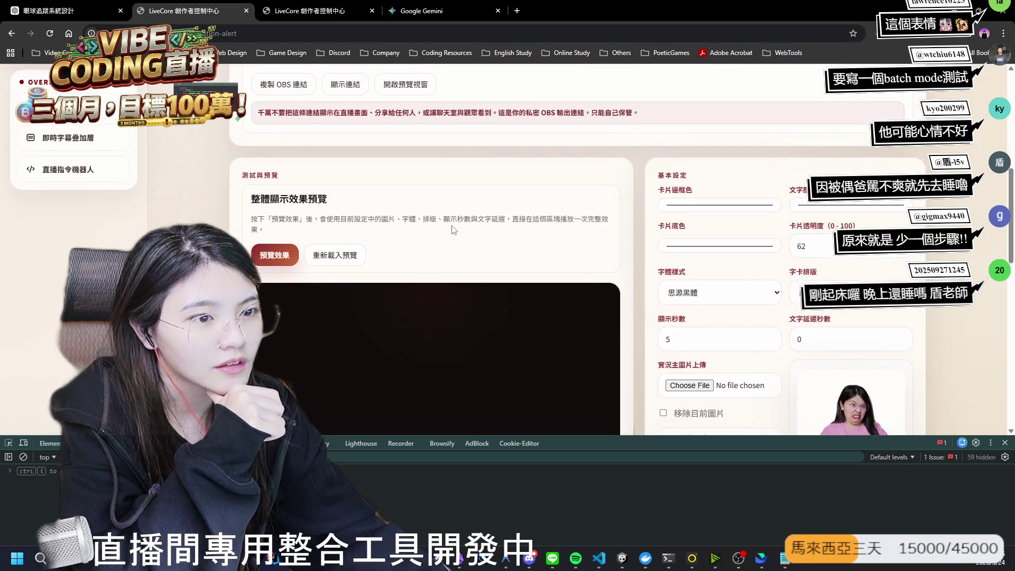
pyautogui.scroll(-10, 453, 222)
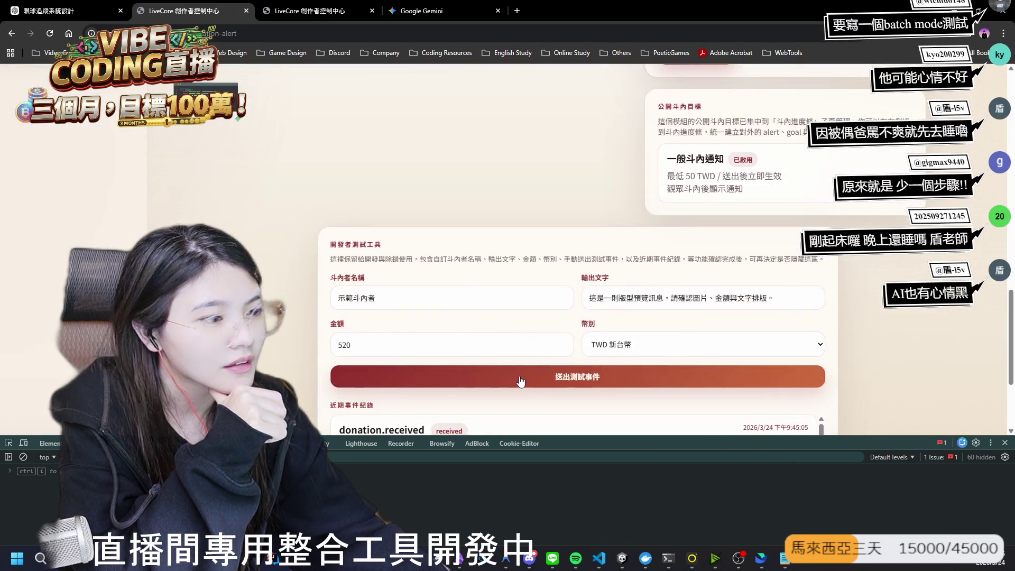
# Step: Send another test donation and preview the alert card with its #644d3a brown background
pyautogui.click(521, 380)
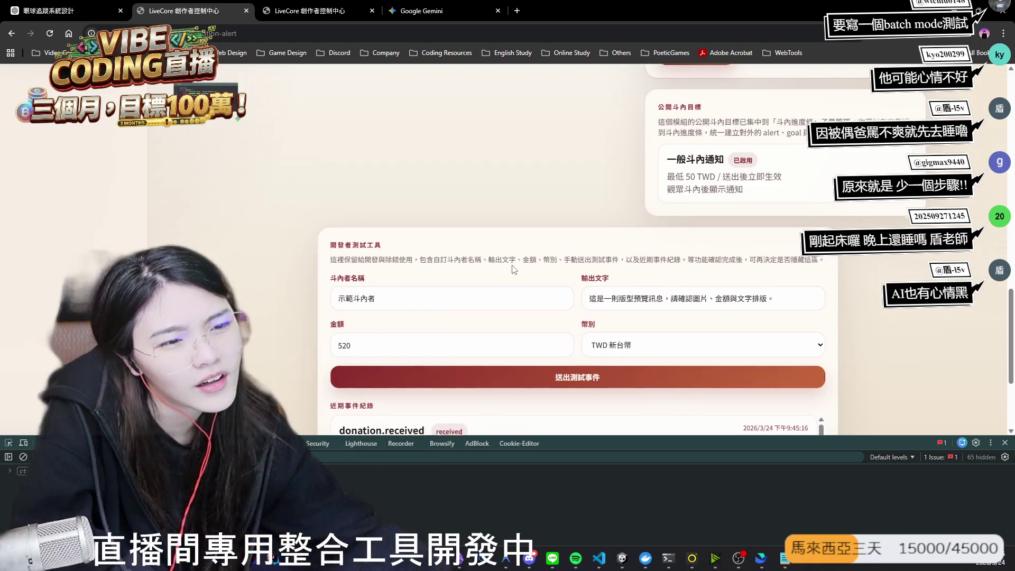
pyautogui.scroll(5, 586, 257)
pyautogui.scroll(3, 586, 257)
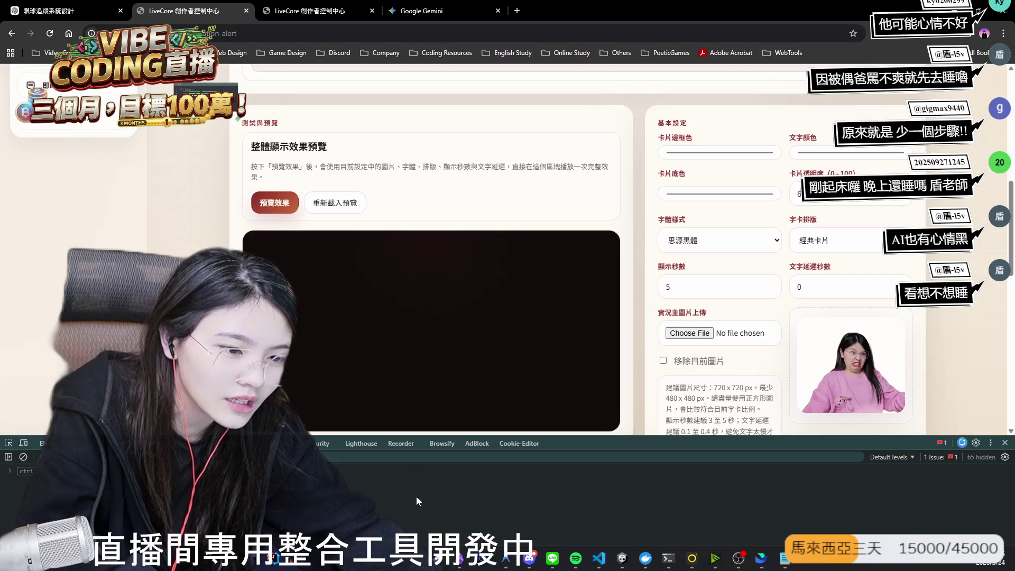
pyautogui.click(263, 207)
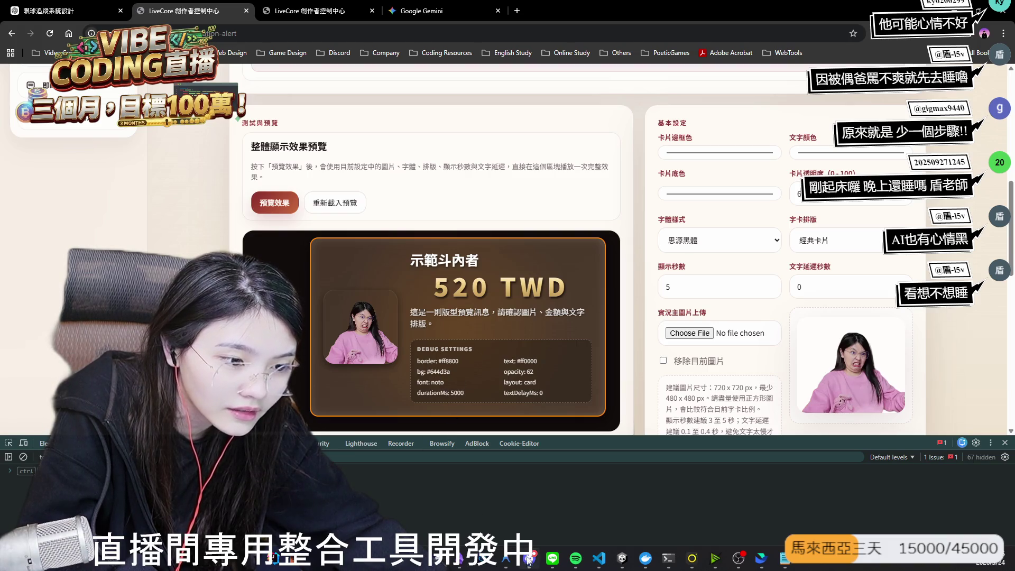
pyautogui.click(505, 558)
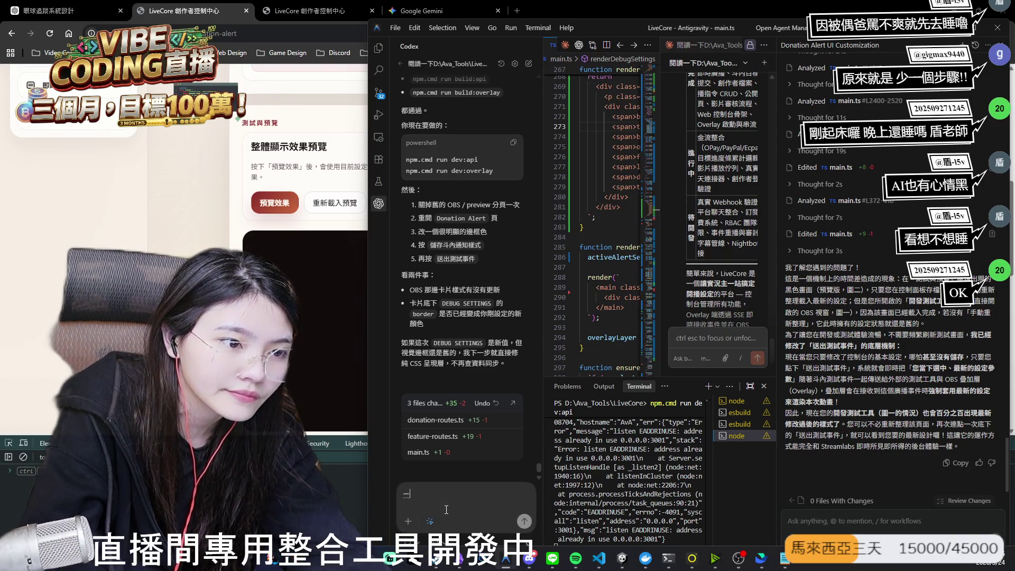
# Step: Tell the coding agent it works now and ask it to remove the debug settings
pyautogui.write('現在沒問題了，幫我把')
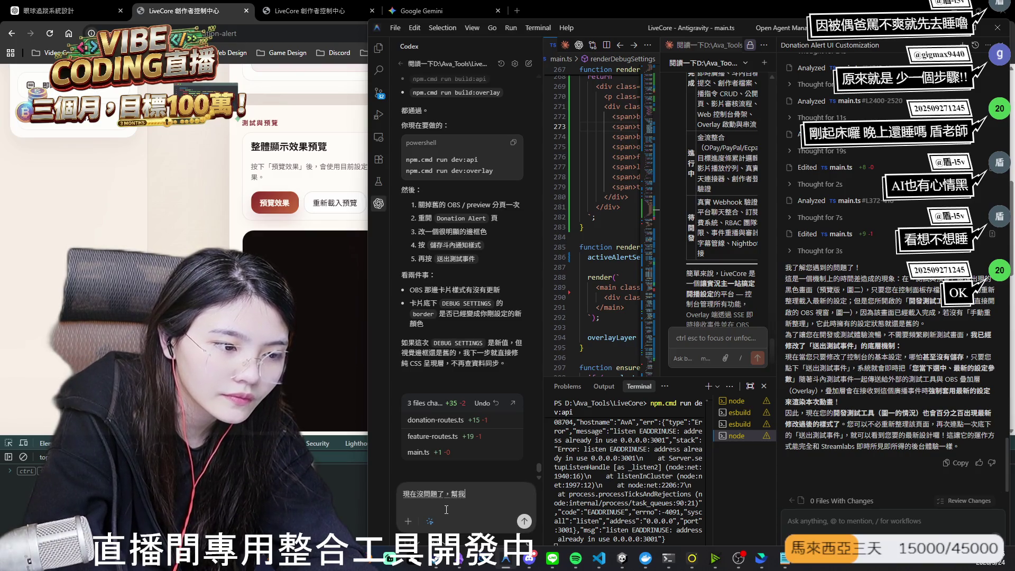
pyautogui.write(' debug setting 拿掉')
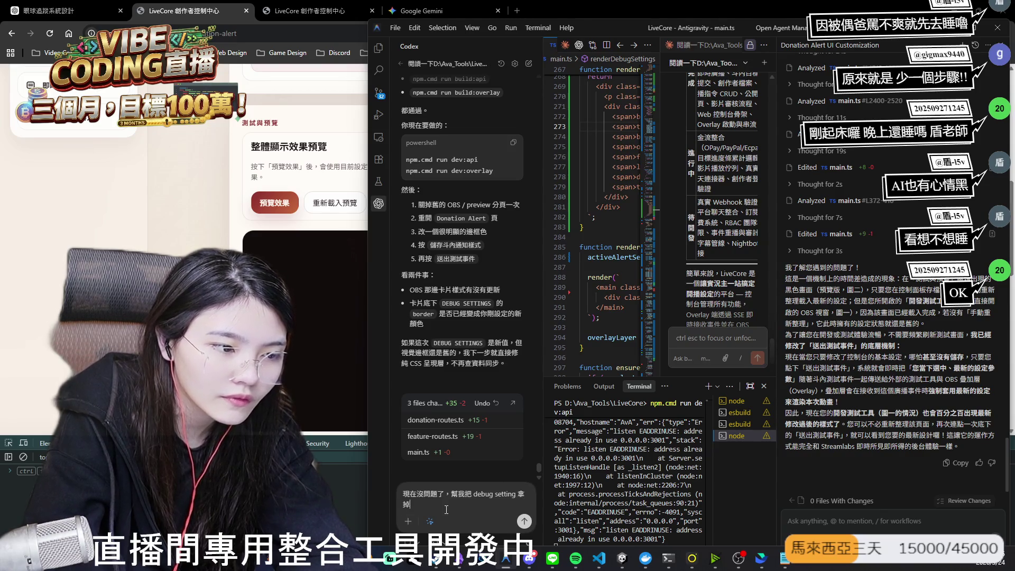
pyautogui.press('Return')
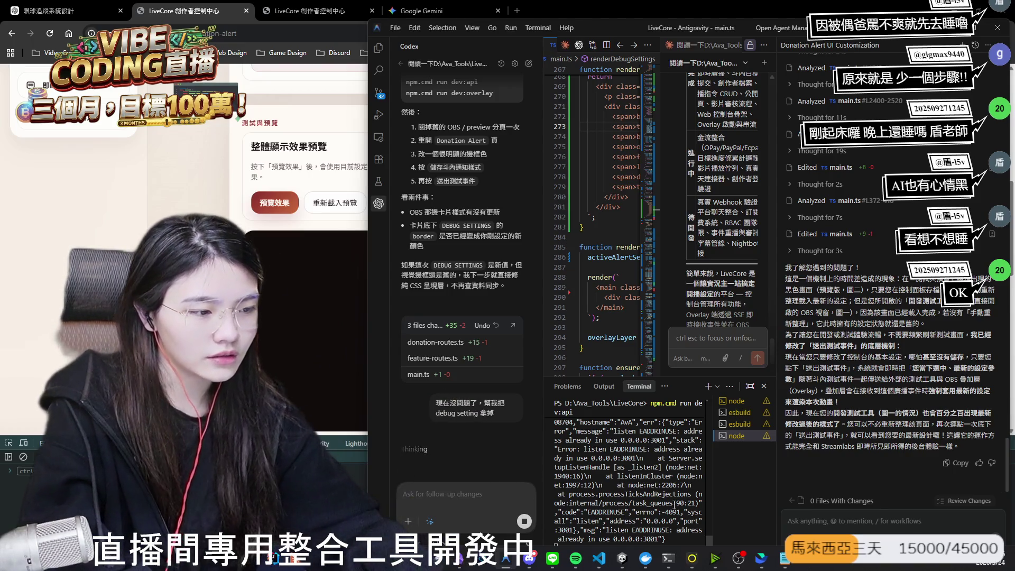
pyautogui.click(623, 559)
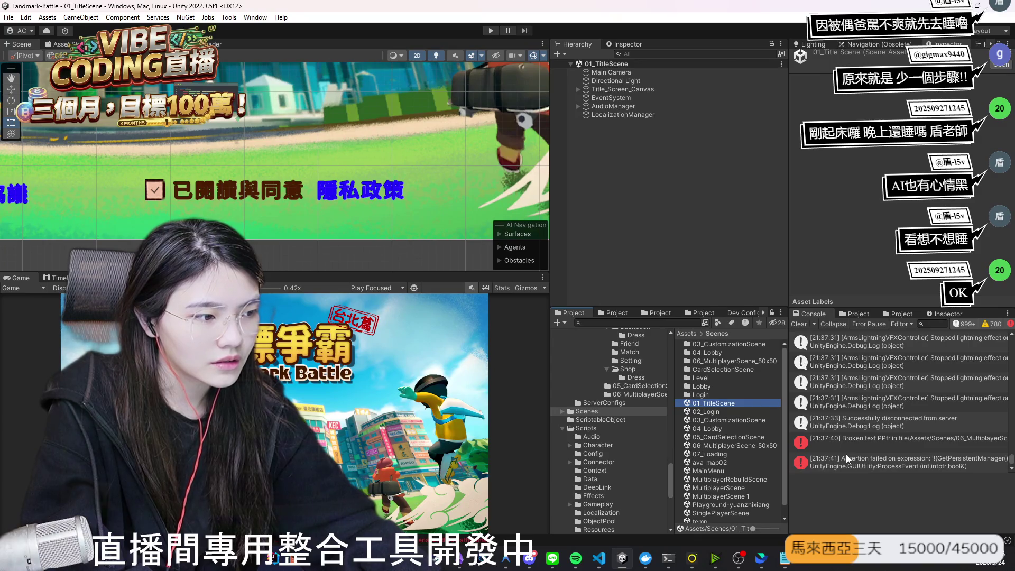
# Step: Clear all messages from the Unity Console
pyautogui.click(798, 324)
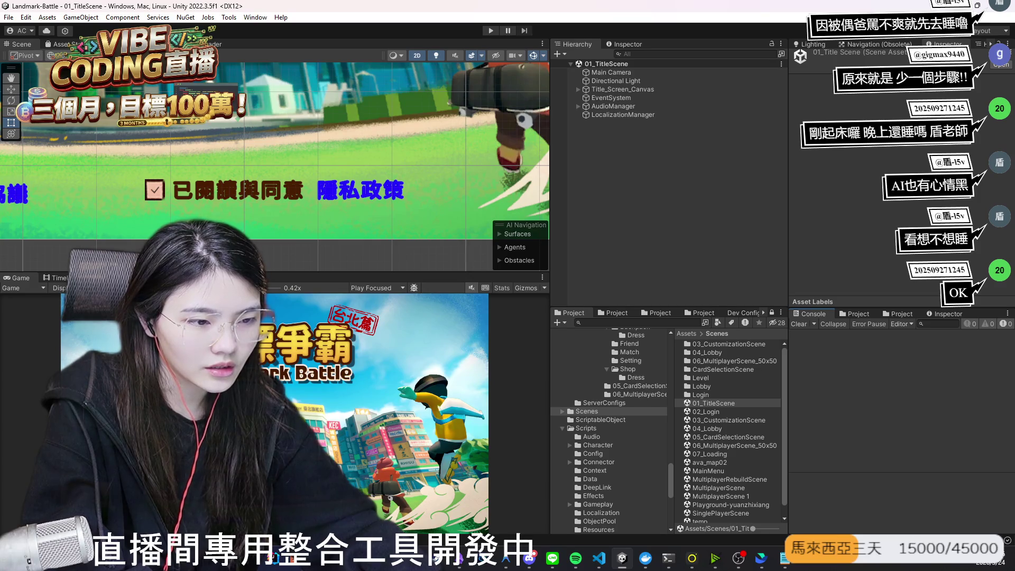
pyautogui.moveTo(599, 555)
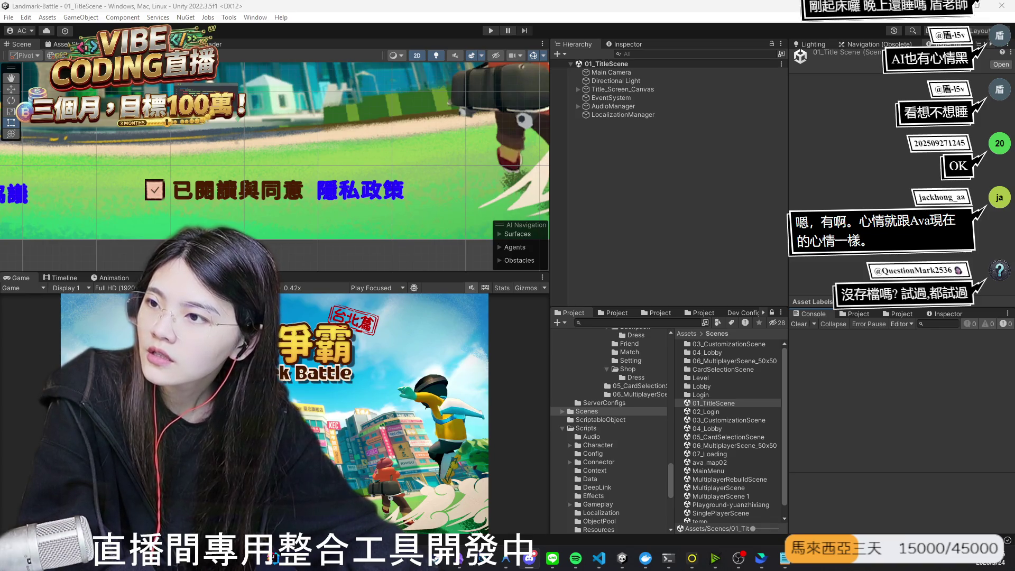
pyautogui.hotkey('alt', 'Tab')
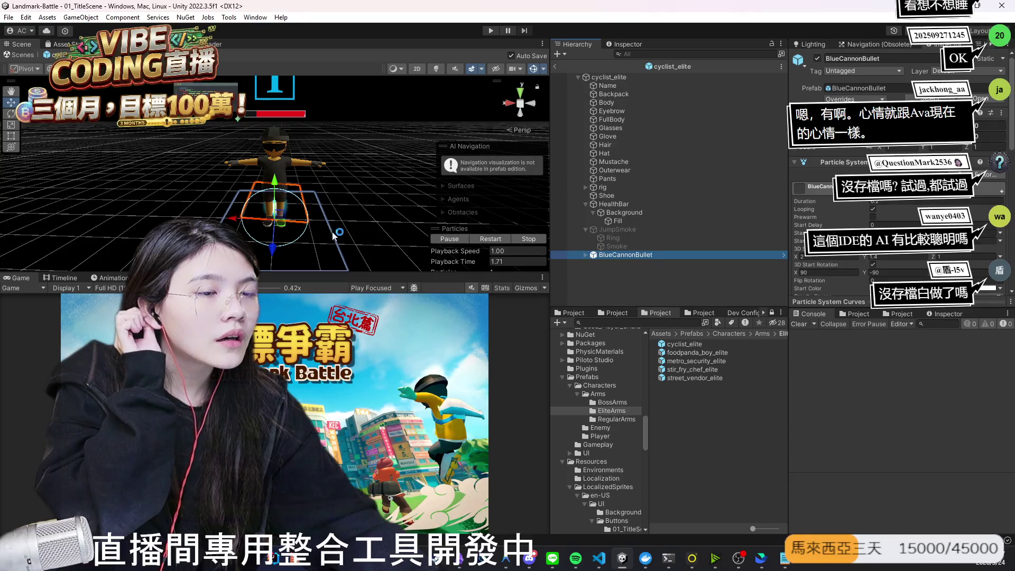
# Step: Orbit the Scene view around the cyclist_elite character and its BlueCannonBullet effect
pyautogui.moveTo(209, 191); pyautogui.dragTo(458, 201)
pyautogui.moveTo(467, 194); pyautogui.dragTo(501, 195)
pyautogui.moveTo(354, 187); pyautogui.dragTo(386, 189)
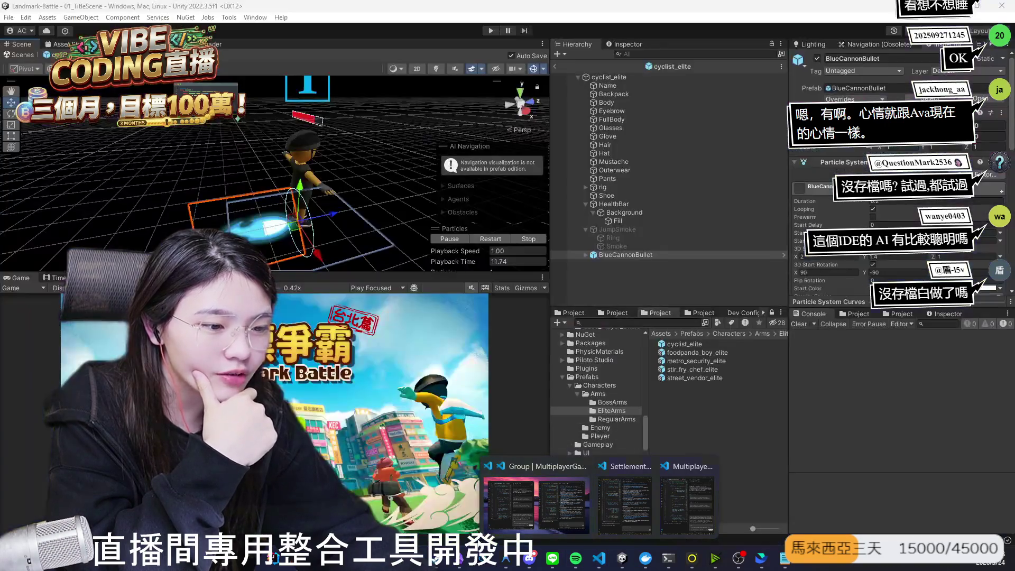
# Step: Bring Antigravity forward and widen its window across the screen
pyautogui.click(508, 559)
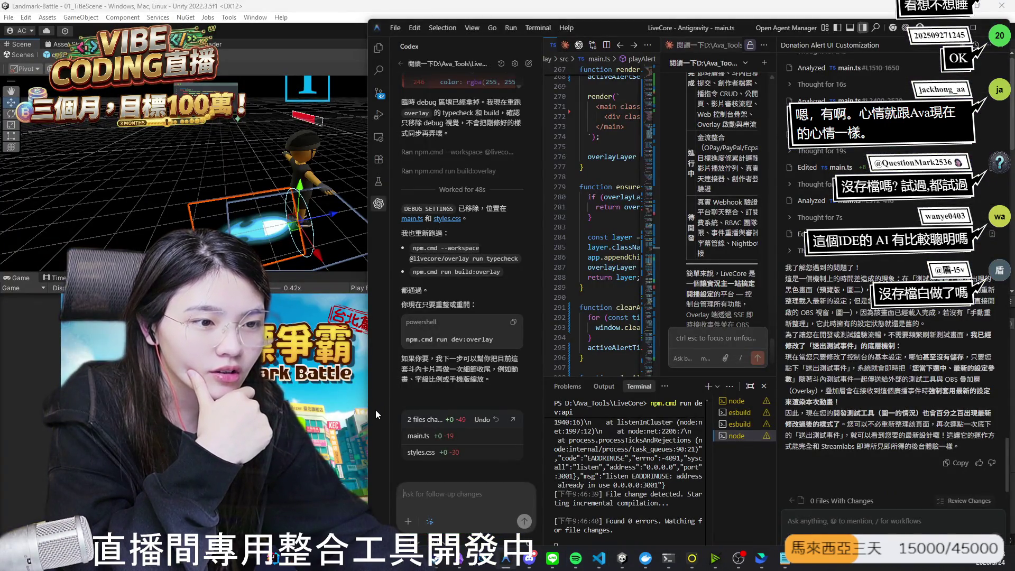
pyautogui.moveTo(369, 414); pyautogui.dragTo(18, 413)
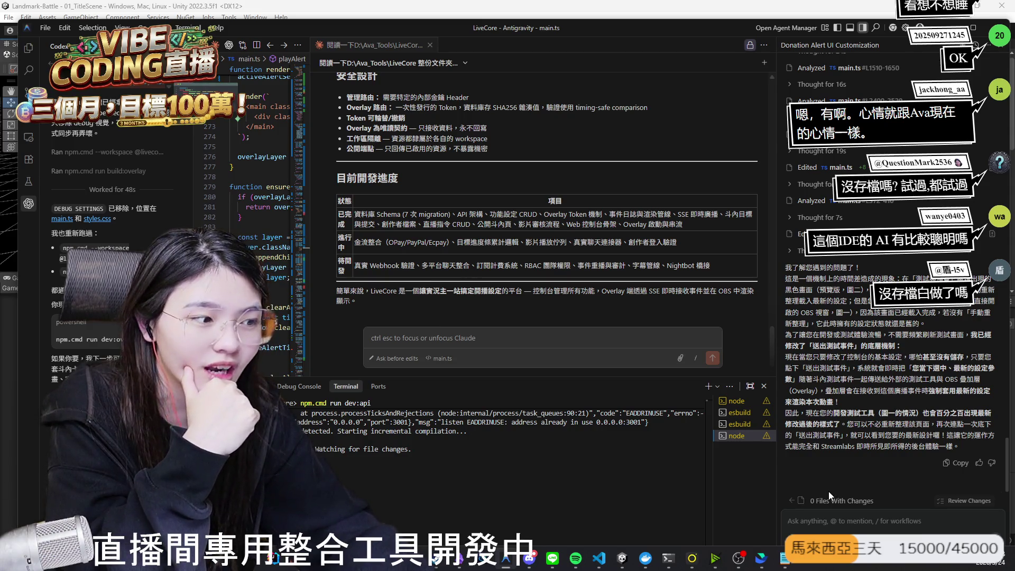
pyautogui.scroll(10, 832, 283)
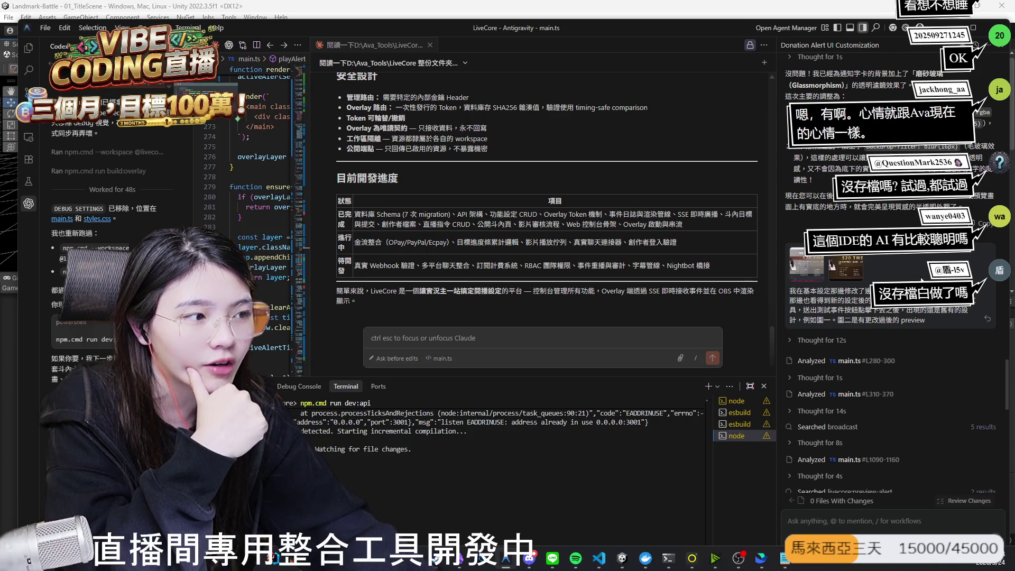
pyautogui.scroll(-5, 871, 372)
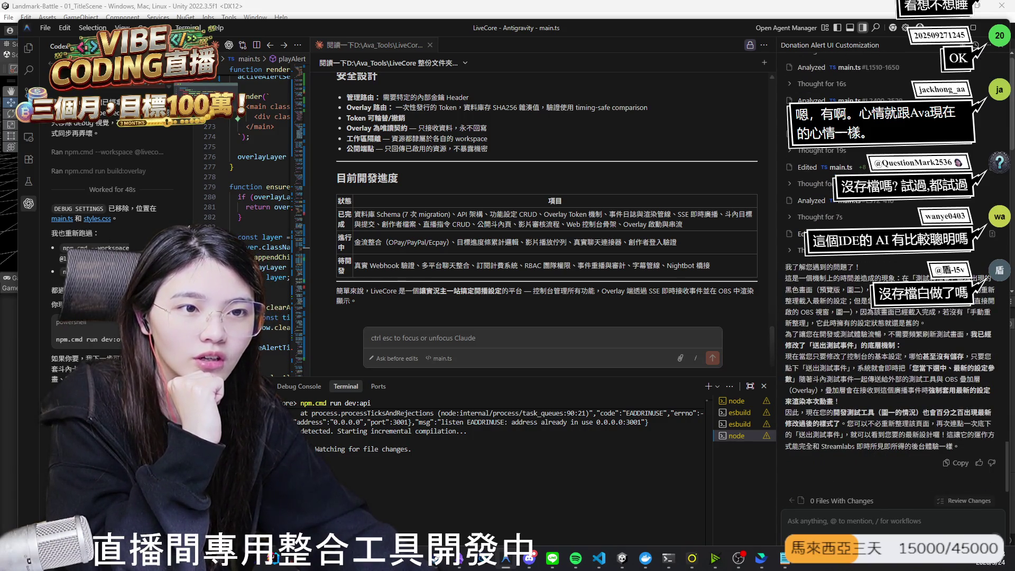
# Step: Widen the code editor pane and scroll main.ts down to the playAlert code
pyautogui.moveTo(194, 296); pyautogui.dragTo(226, 296)
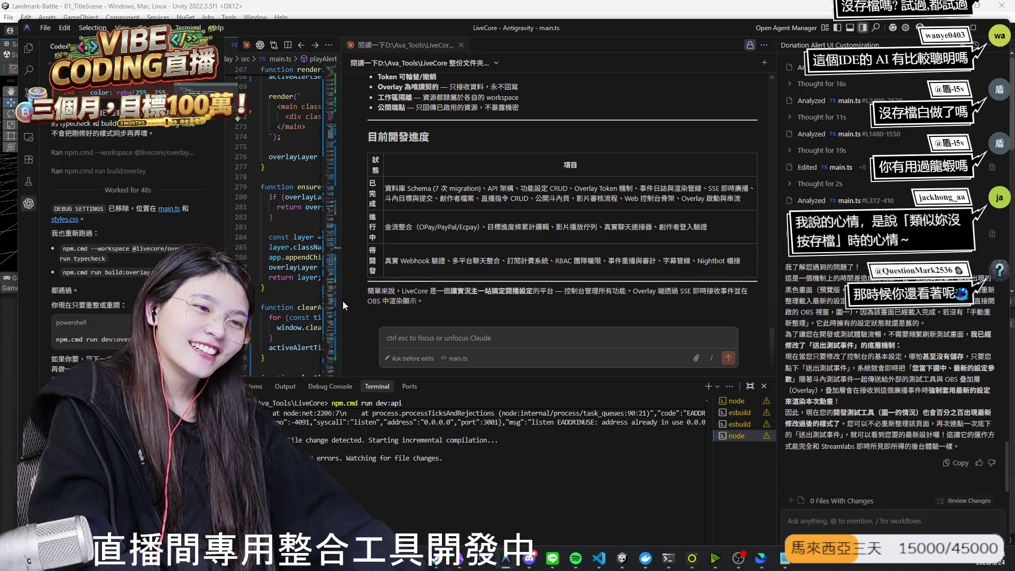
pyautogui.moveTo(344, 301); pyautogui.dragTo(696, 330)
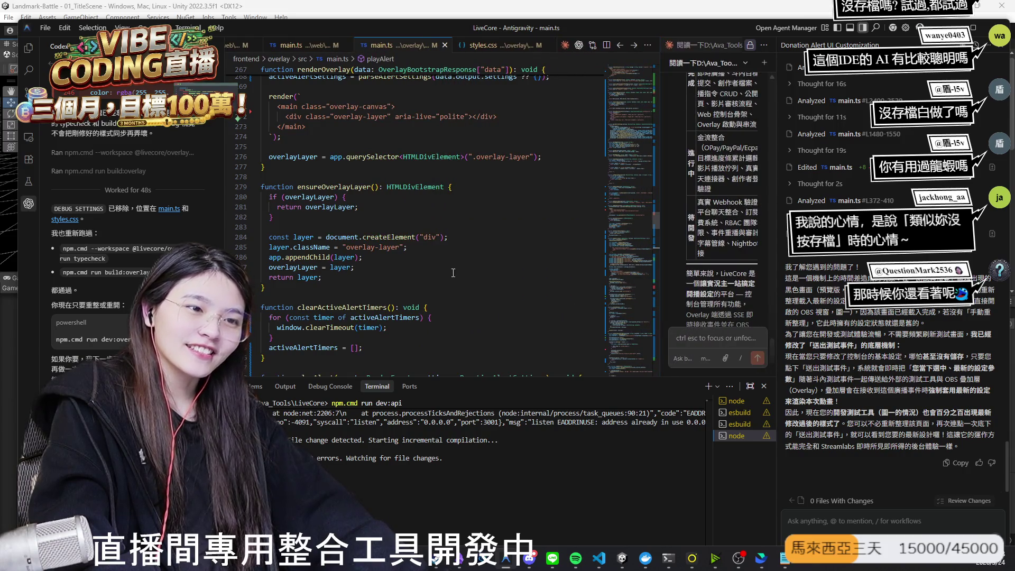
pyautogui.scroll(-15, 455, 284)
pyautogui.scroll(-7, 455, 284)
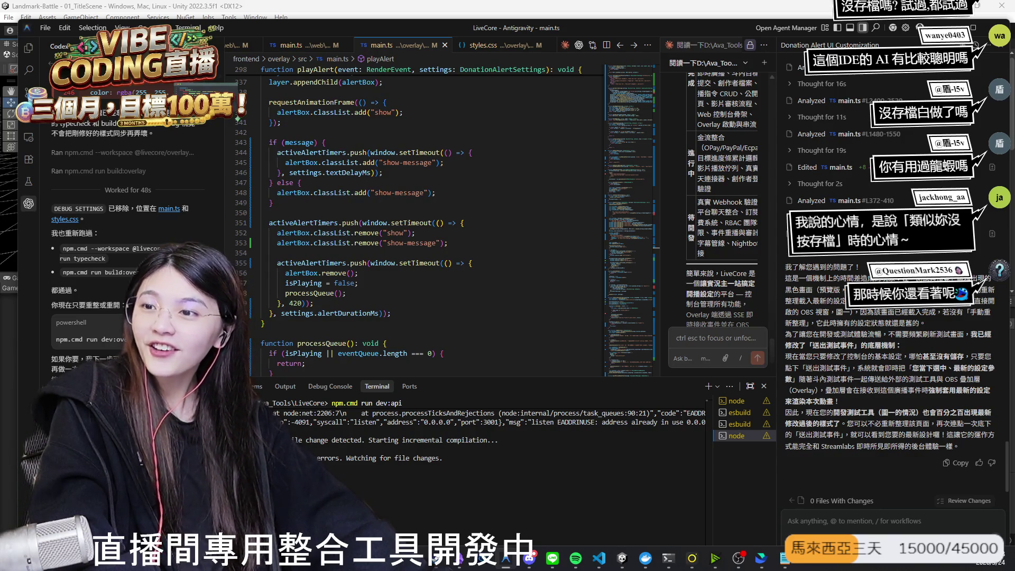
pyautogui.hotkey('alt', 'Tab')
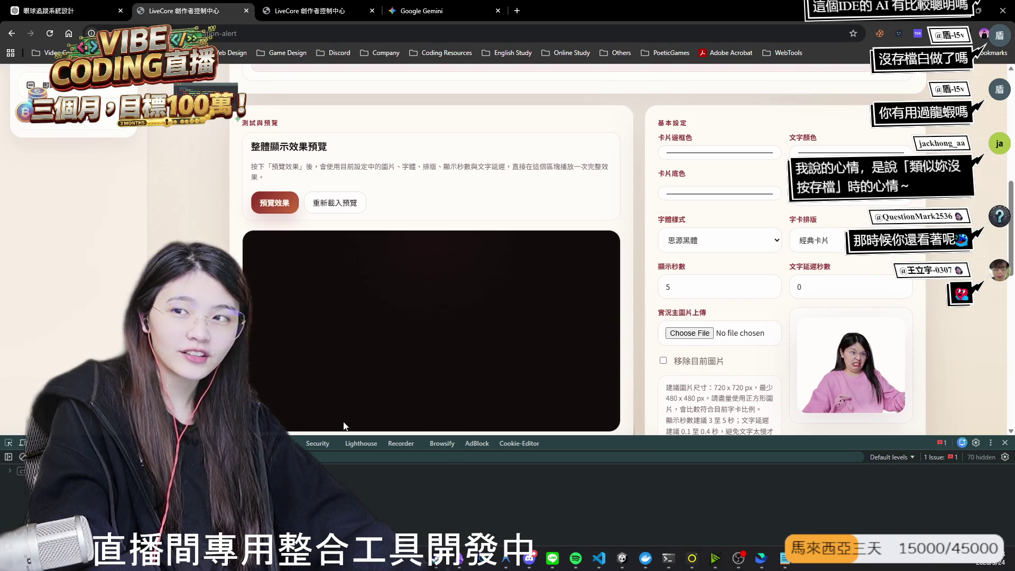
# Step: Leave the LiveCore browser page and return to the Unity cyclist_elite prefab
pyautogui.hotkey('alt', 'Tab')
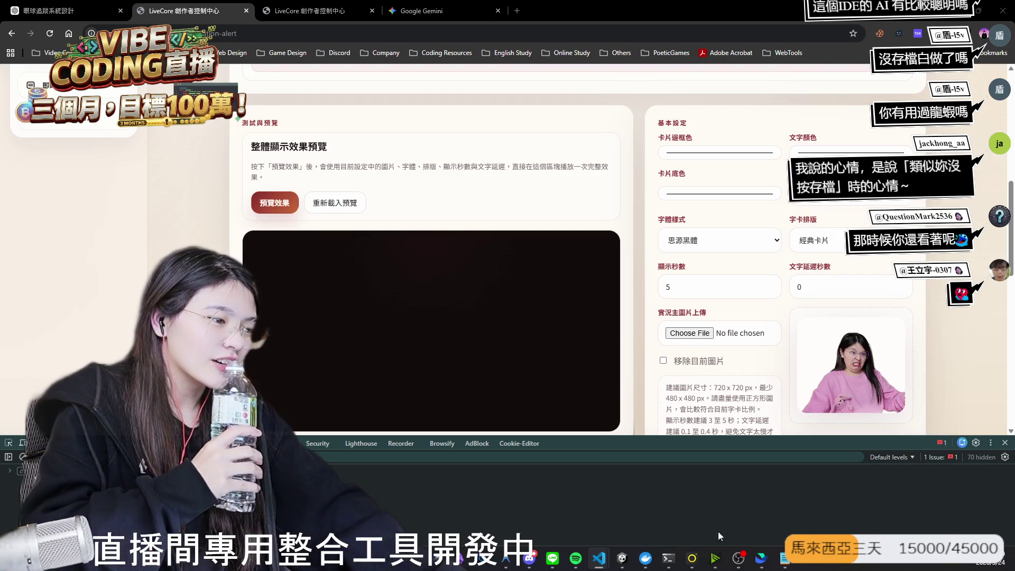
pyautogui.click(622, 557)
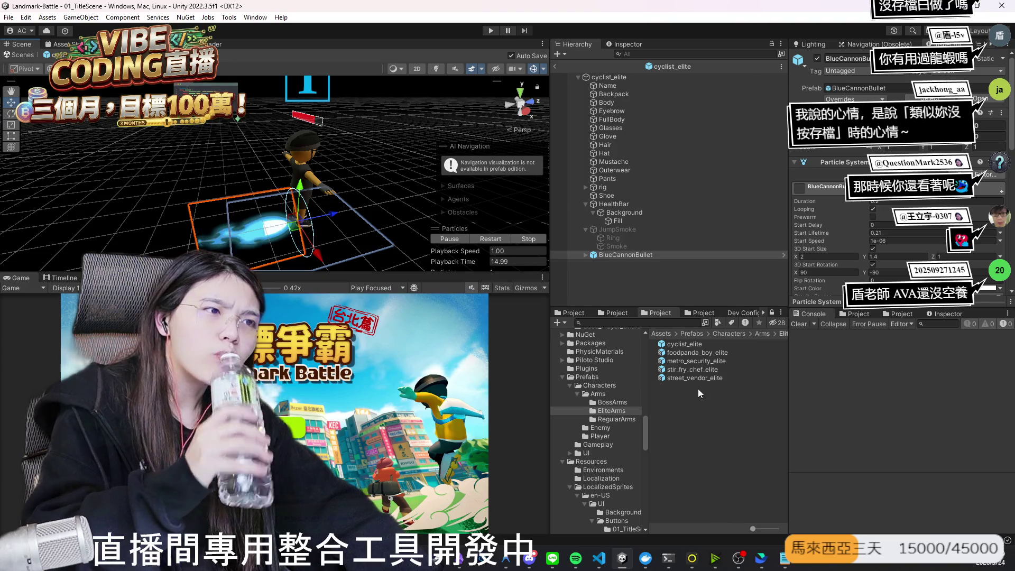
# Step: Open foodpanda_boy_elite, make it active, and frame its CFXR Fire effect in the Scene view
pyautogui.doubleClick(683, 357)
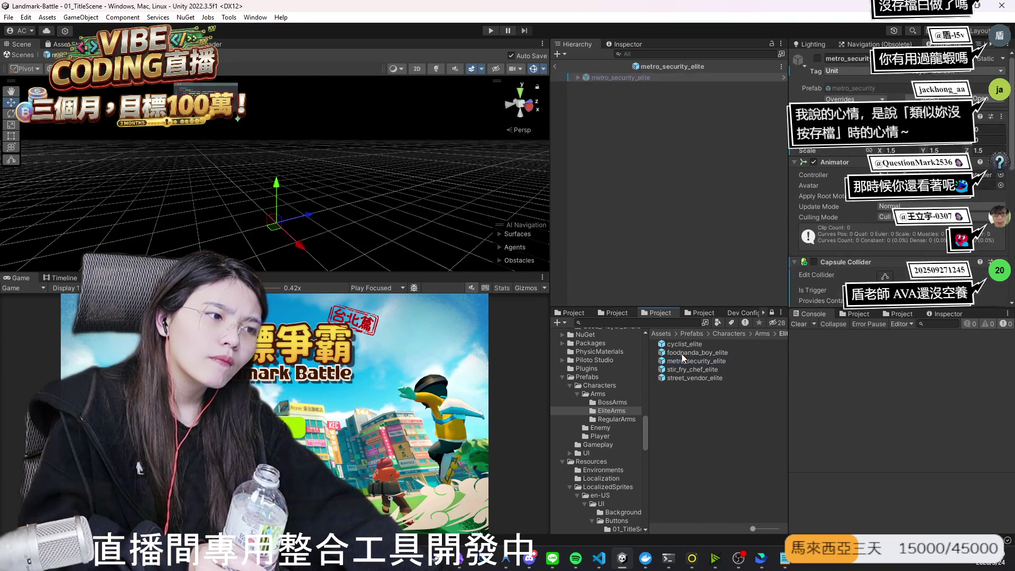
pyautogui.doubleClick(687, 352)
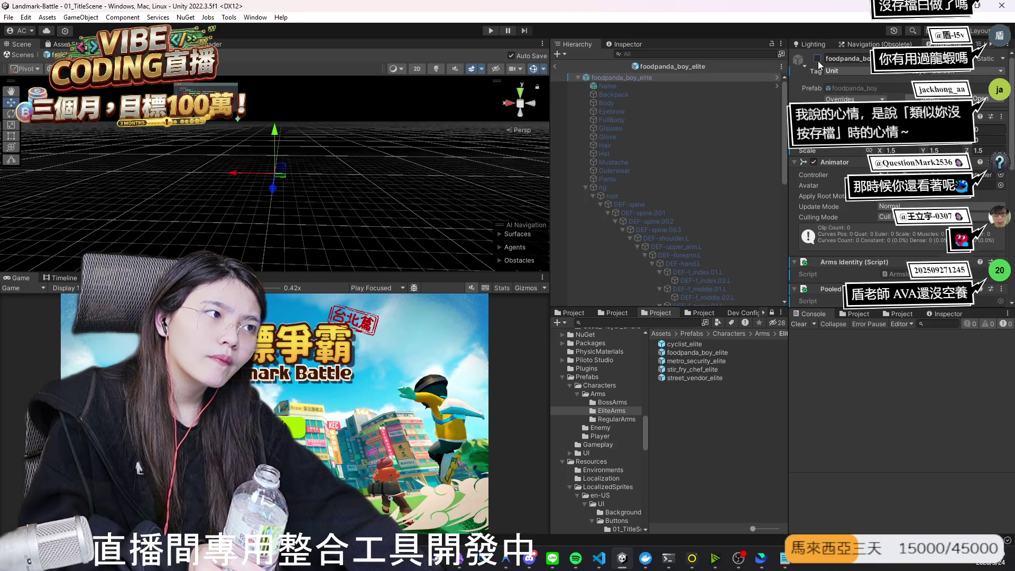
pyautogui.click(817, 59)
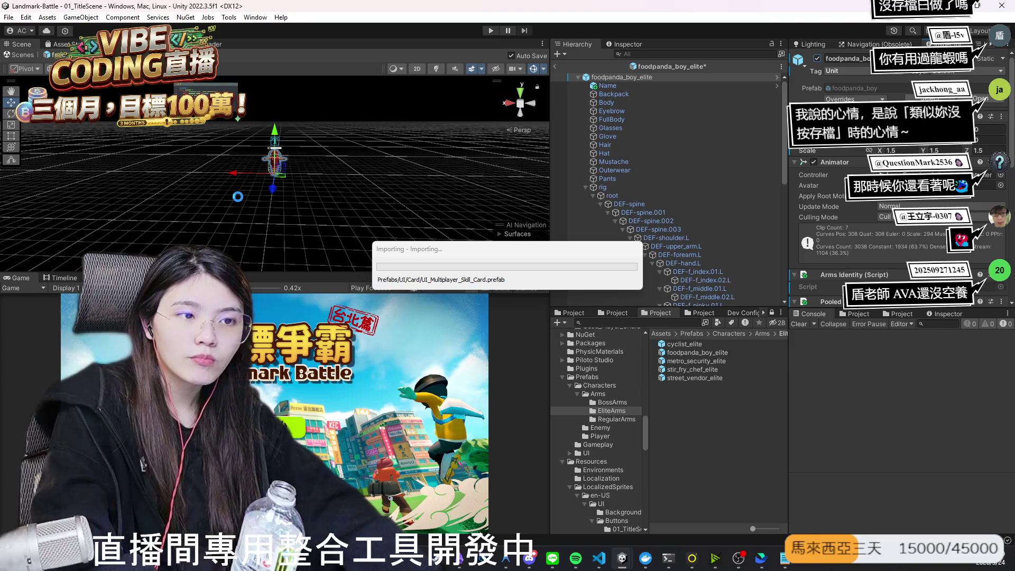
pyautogui.moveTo(237, 197)
pyautogui.mouseDown()
pyautogui.moveTo(276, 183)
pyautogui.moveTo(529, 221)
pyautogui.moveTo(569, 208)
pyautogui.mouseUp()
pyautogui.scroll(-10, 667, 219)
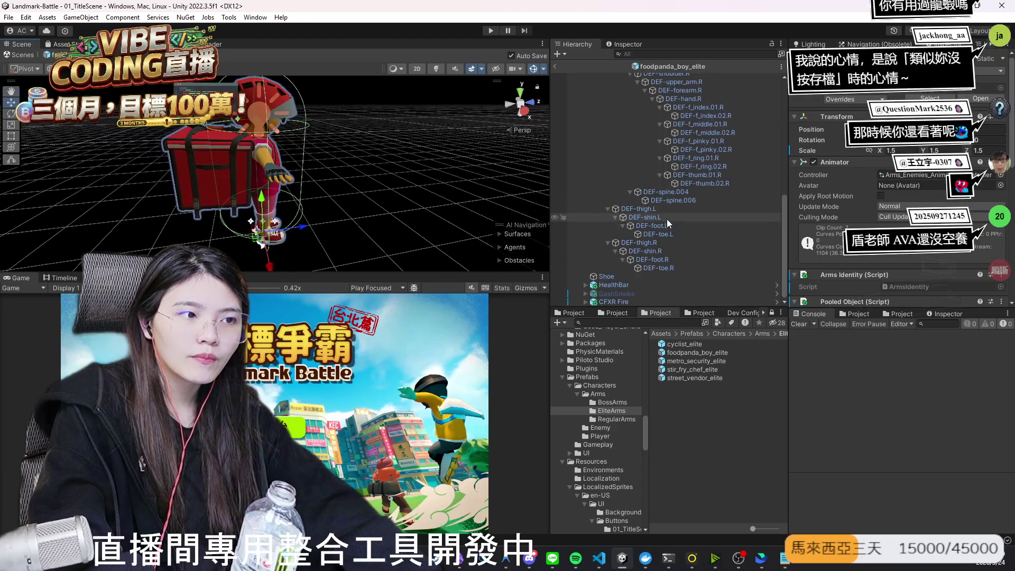
pyautogui.click(632, 285)
pyautogui.click(631, 301)
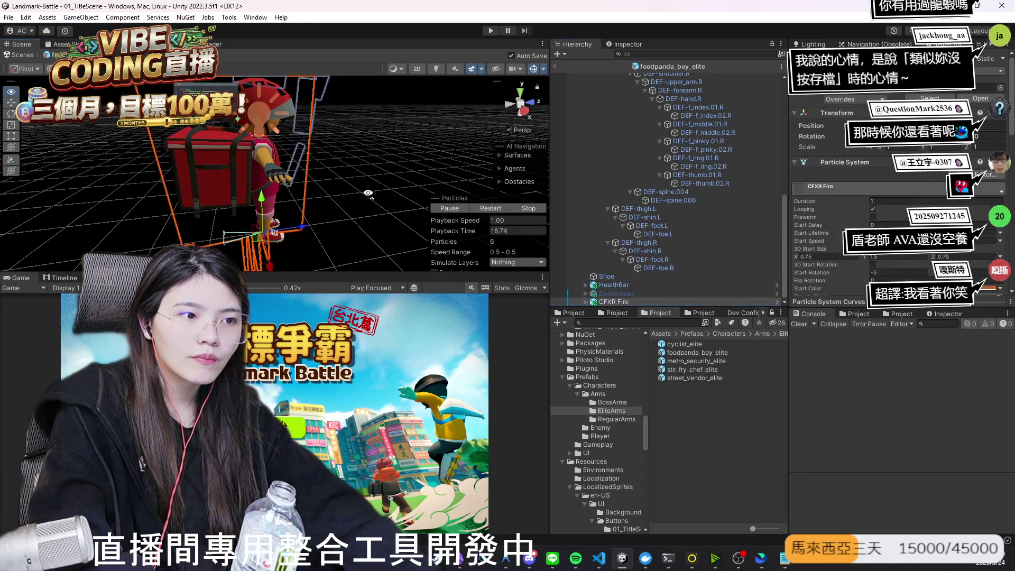
pyautogui.press('f')
pyautogui.moveTo(370, 192)
pyautogui.mouseDown()
pyautogui.moveTo(170, 130)
pyautogui.moveTo(334, 155)
pyautogui.moveTo(370, 206)
pyautogui.moveTo(337, 204)
pyautogui.mouseUp()
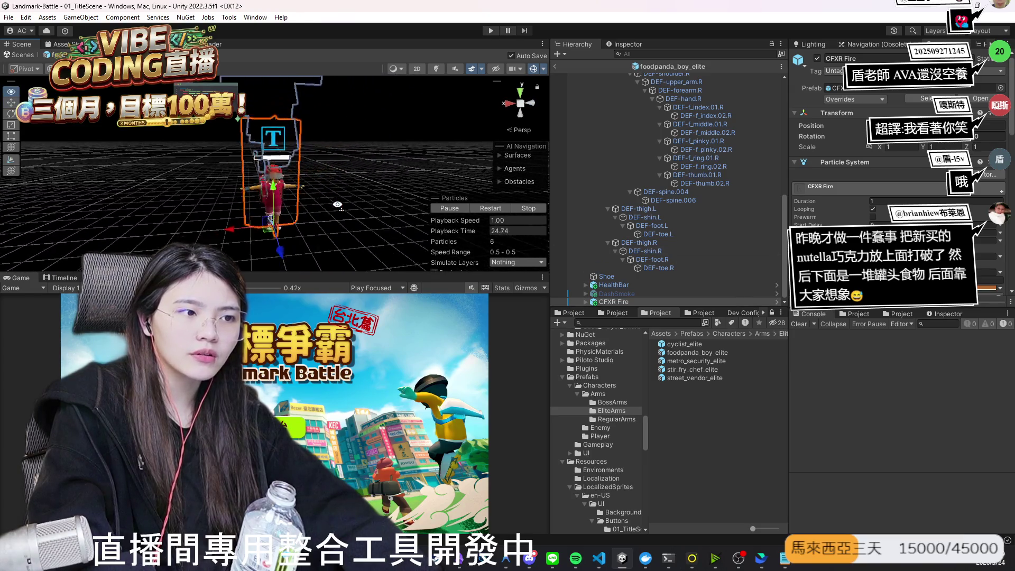
# Step: Delete the DashSmoke and CFXR Fire effects from foodpanda_boy_elite
pyautogui.click(617, 293)
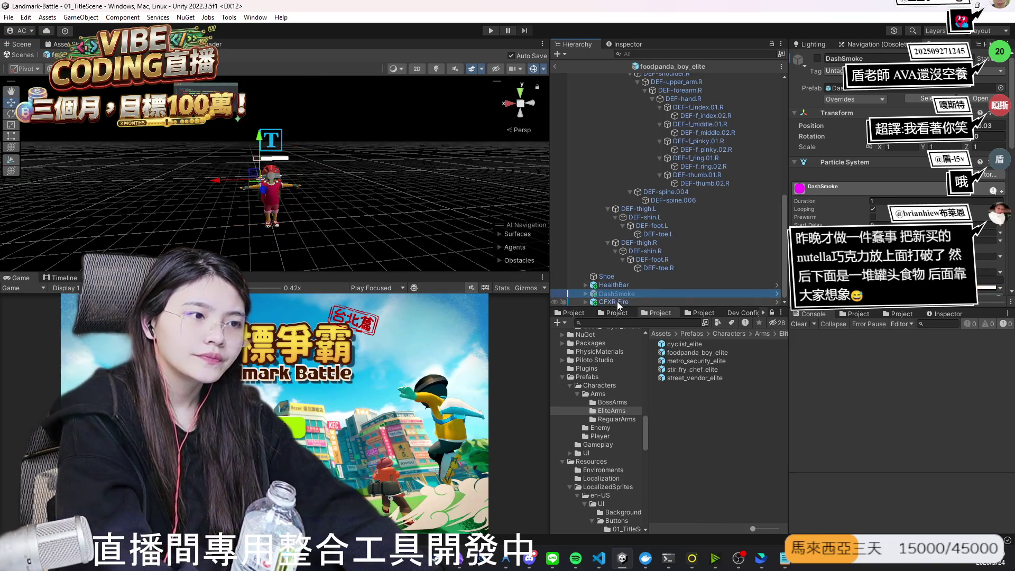
pyautogui.press('Delete')
pyautogui.click(620, 303)
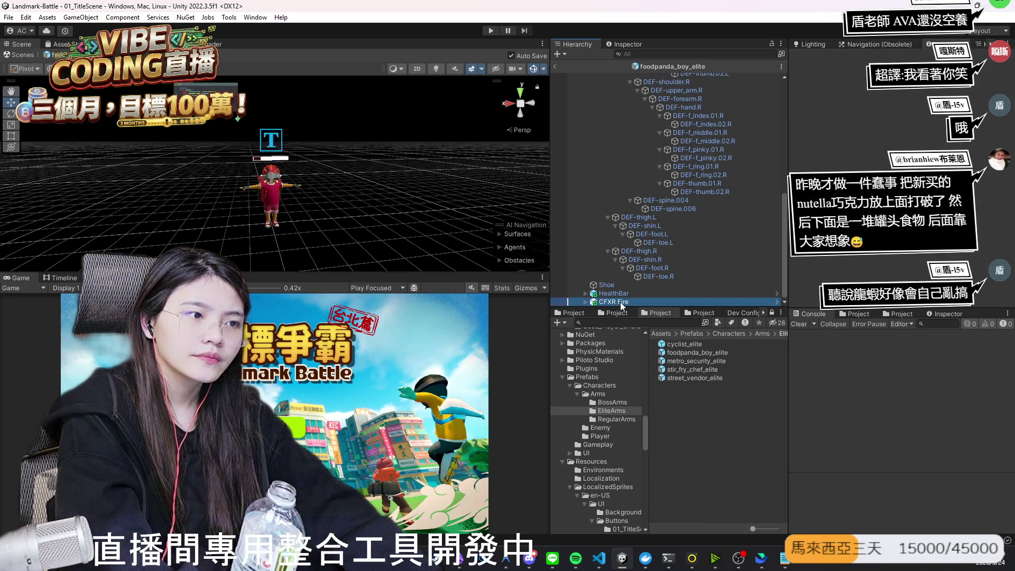
pyautogui.press('Delete')
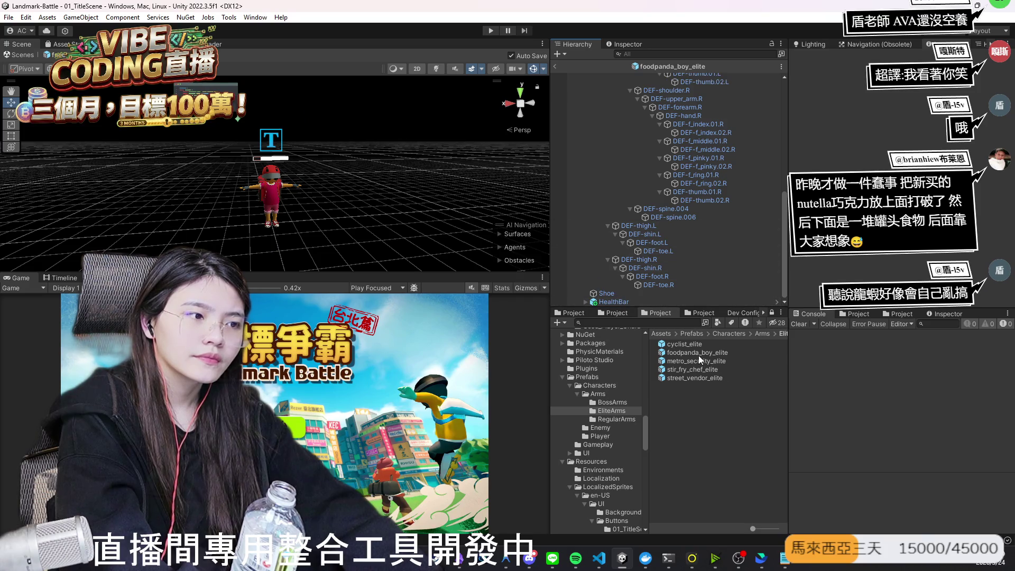
# Step: Remove the JumpSmoke effect from cyclist_elite, then open metro_security_elite
pyautogui.doubleClick(690, 345)
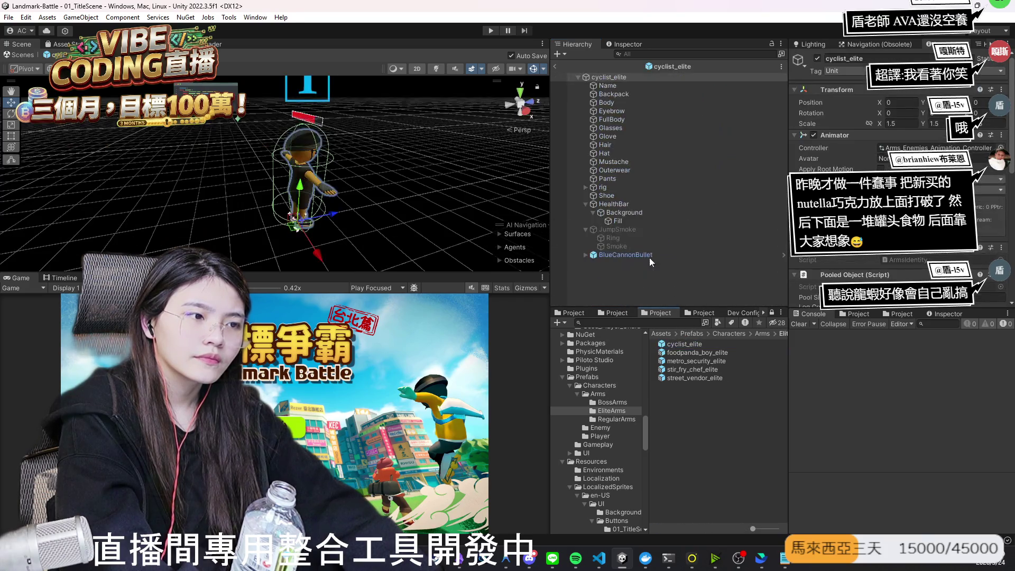
pyautogui.click(637, 256)
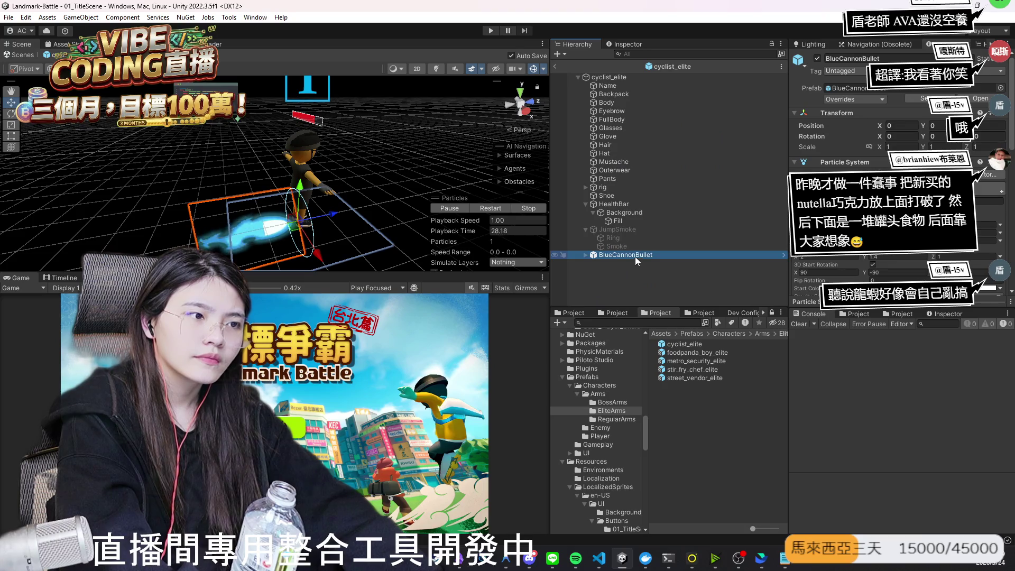
pyautogui.click(619, 229)
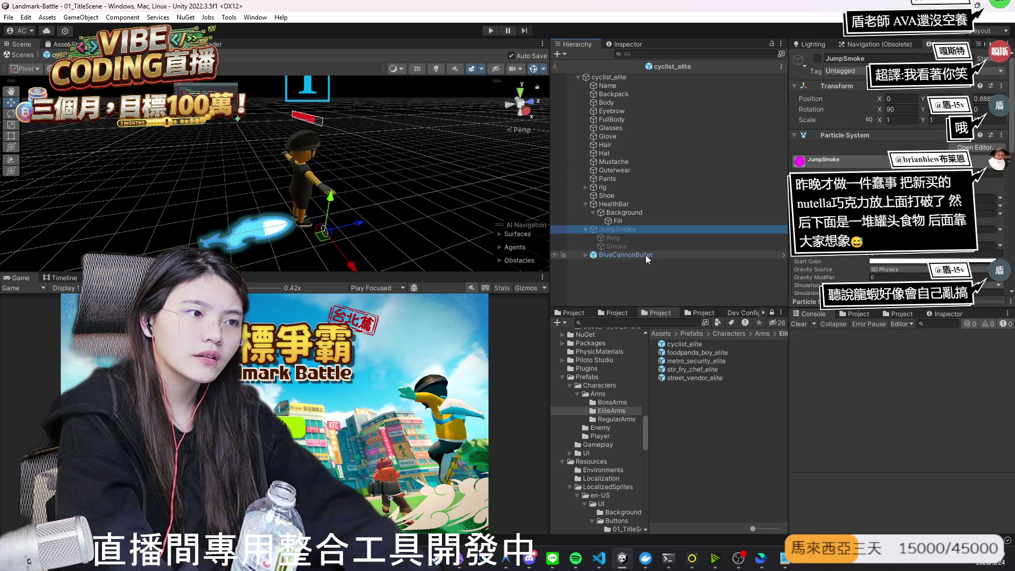
pyautogui.press('Delete')
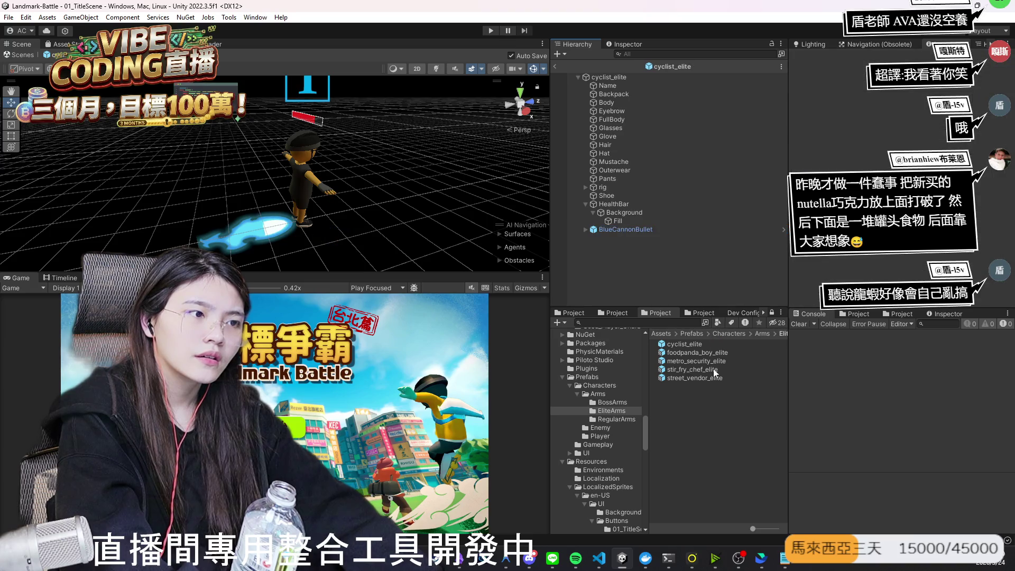
pyautogui.doubleClick(702, 360)
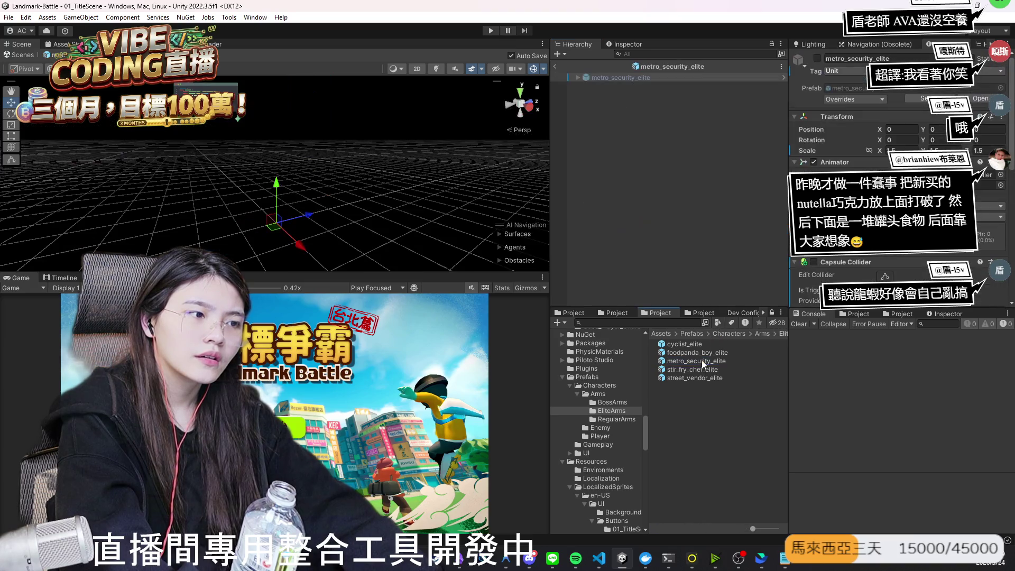
# Step: Activate metro_security_elite and delete its Lootbeams_Flare_Legendary effect
pyautogui.click(818, 59)
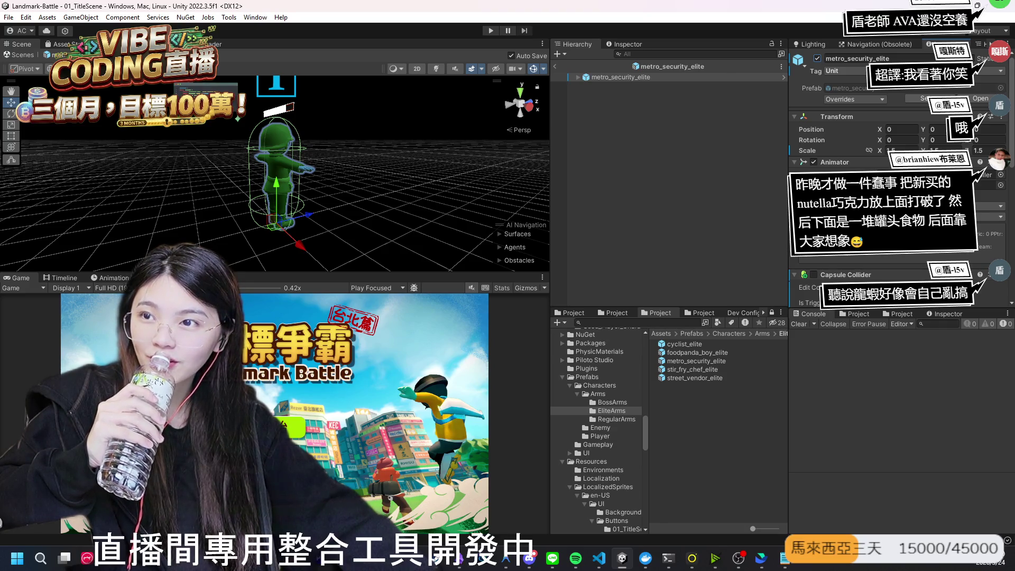
pyautogui.click(576, 78)
pyautogui.click(659, 213)
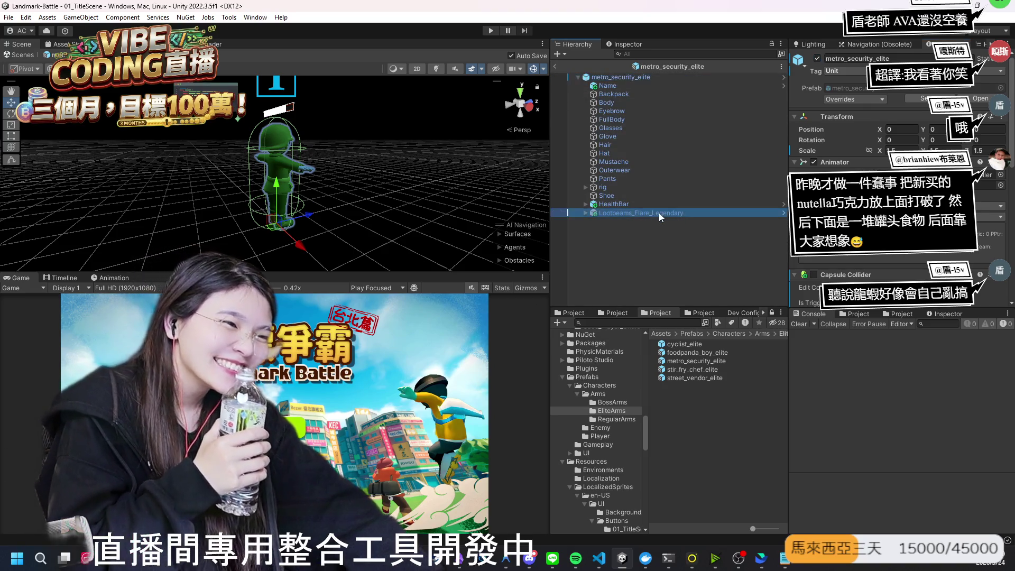
pyautogui.press('Delete')
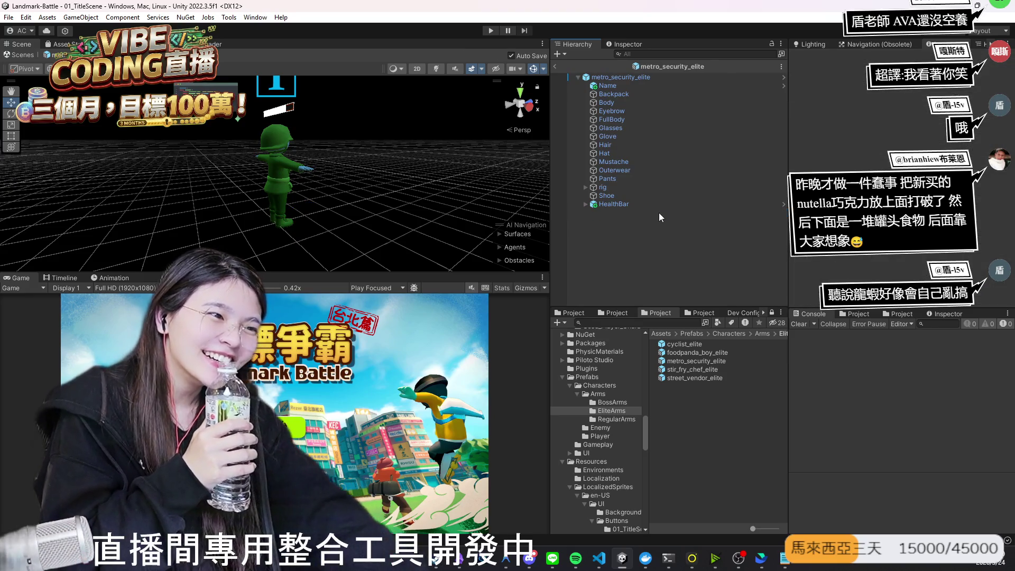
pyautogui.click(694, 371)
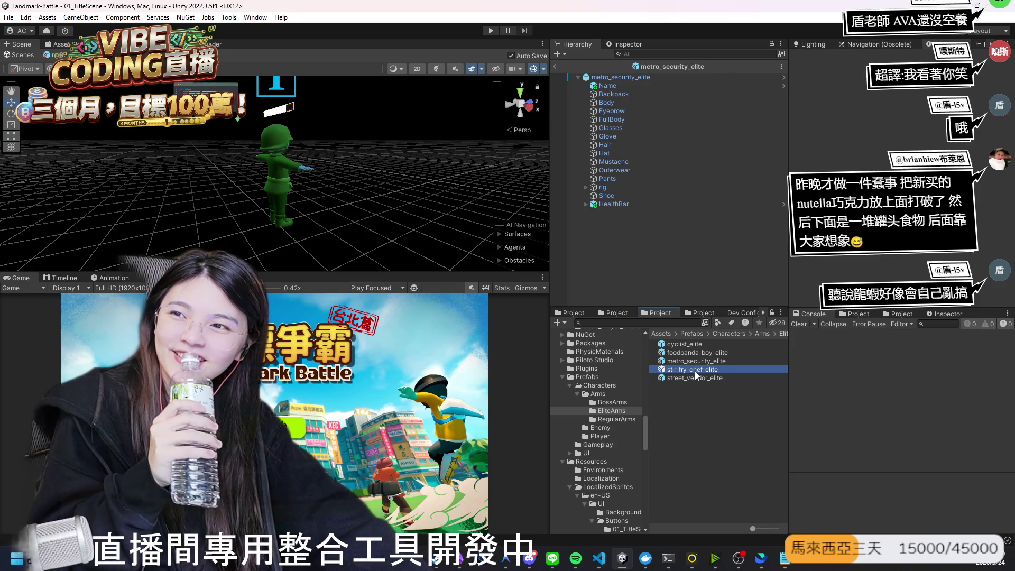
# Step: Open and activate stir_fry_chef_elite, preview its CFXR Fire Ring effect, then delete it
pyautogui.doubleClick(694, 371)
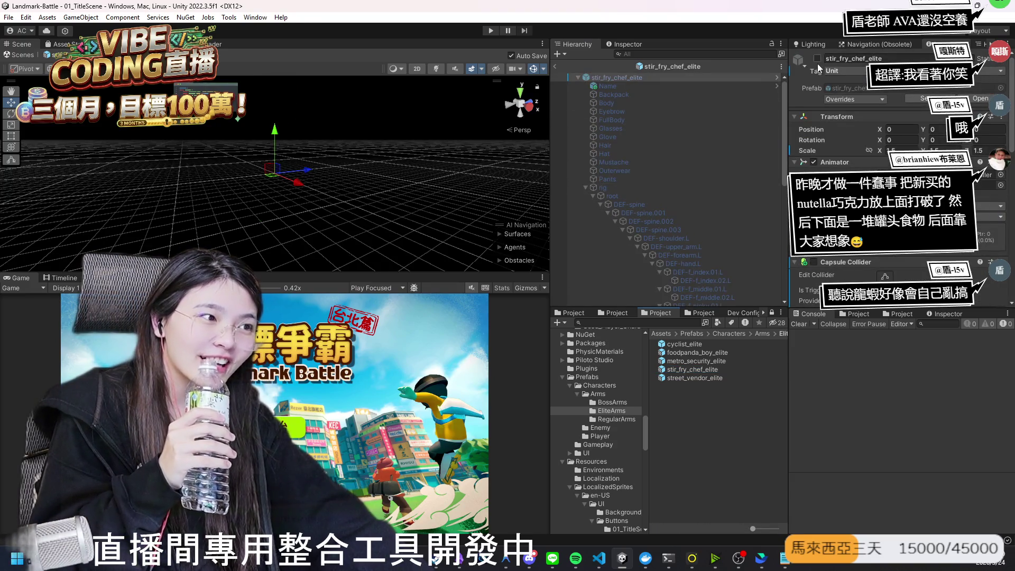
pyautogui.click(818, 60)
pyautogui.hotkey('alt', 'Tab')
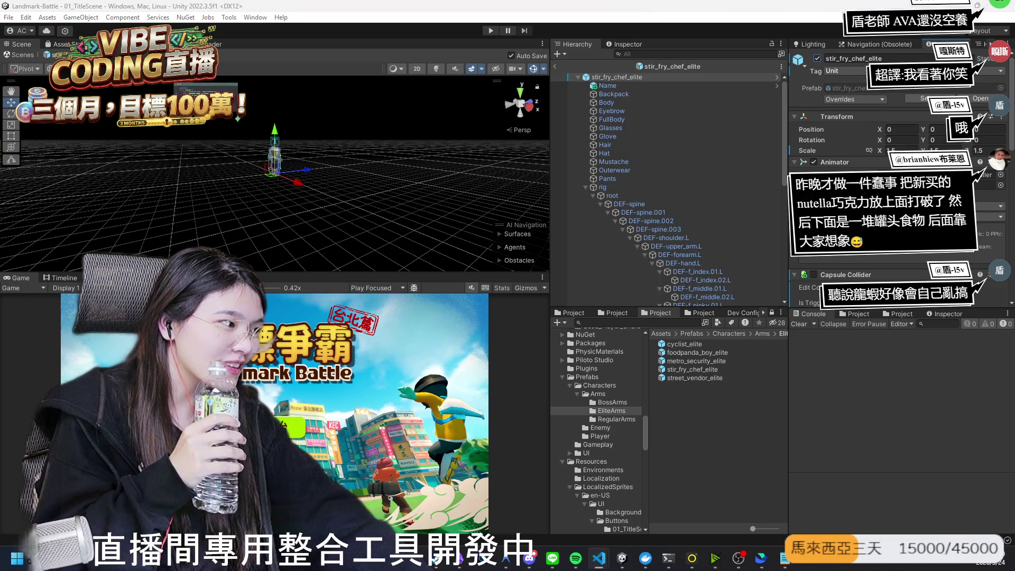
pyautogui.scroll(-10, 694, 258)
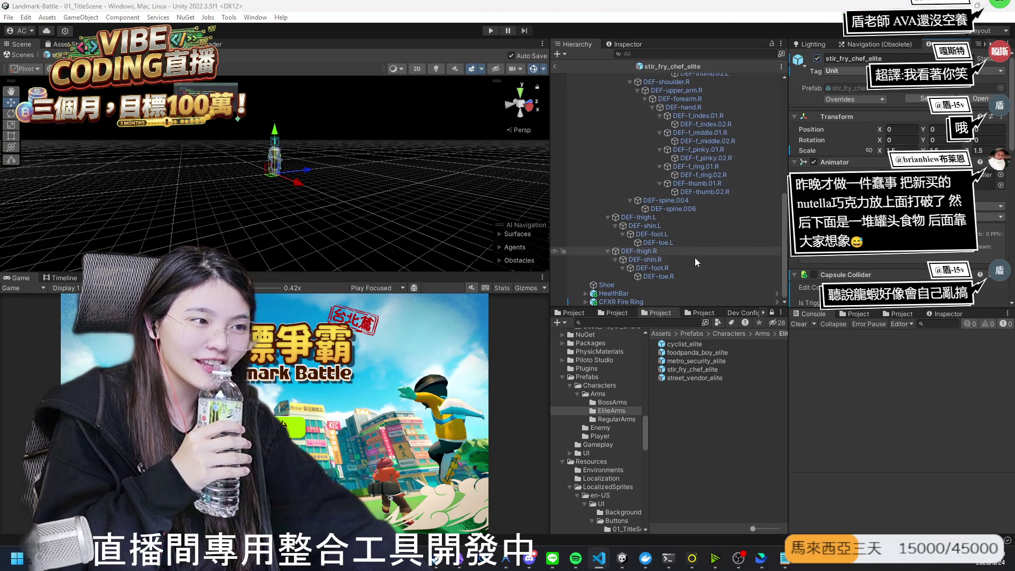
pyautogui.click(635, 303)
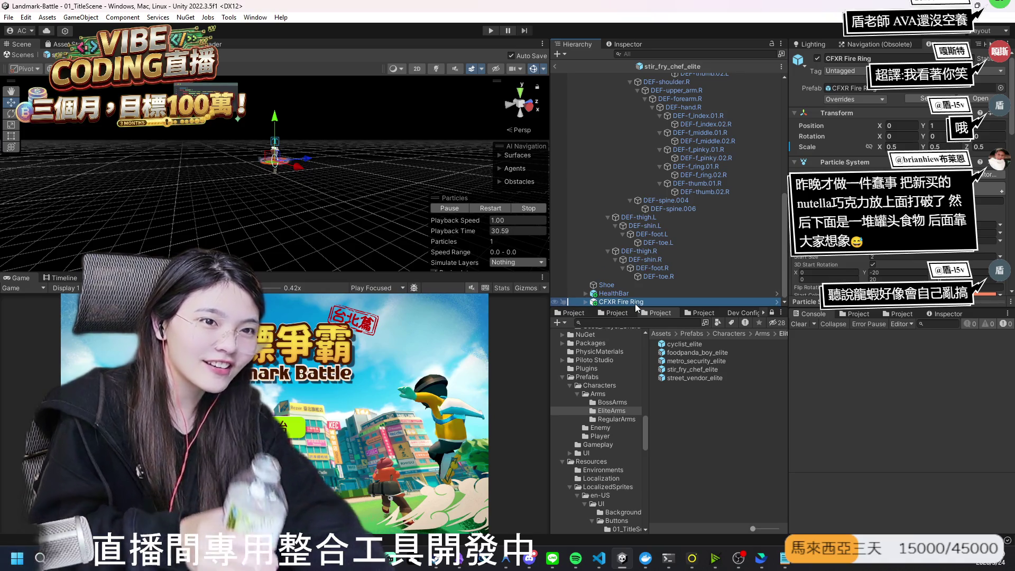
pyautogui.moveTo(272, 170)
pyautogui.mouseDown()
pyautogui.moveTo(365, 148)
pyautogui.moveTo(231, 209)
pyautogui.moveTo(324, 258)
pyautogui.moveTo(557, 307)
pyautogui.mouseUp()
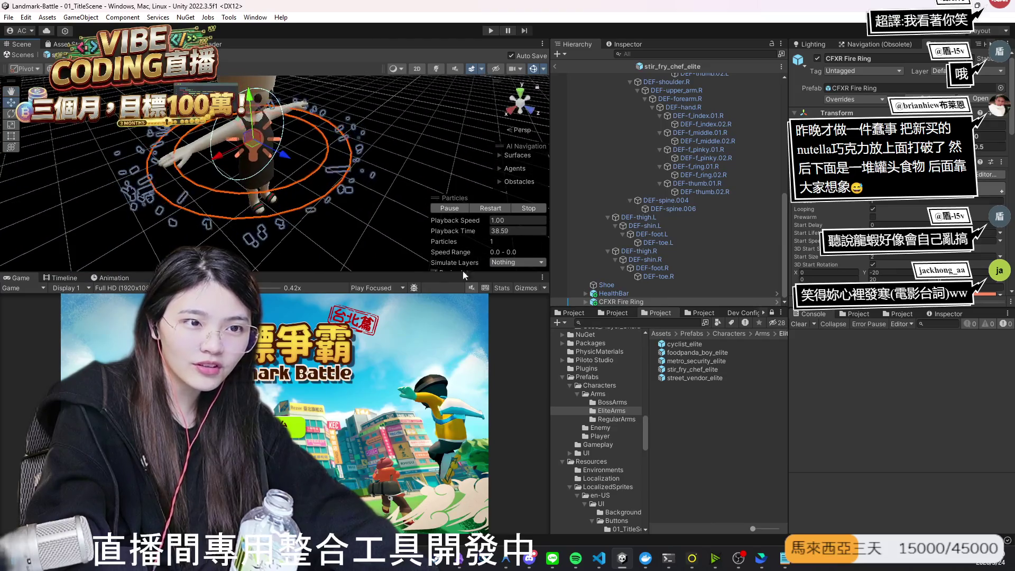
pyautogui.click(625, 302)
pyautogui.press('Delete')
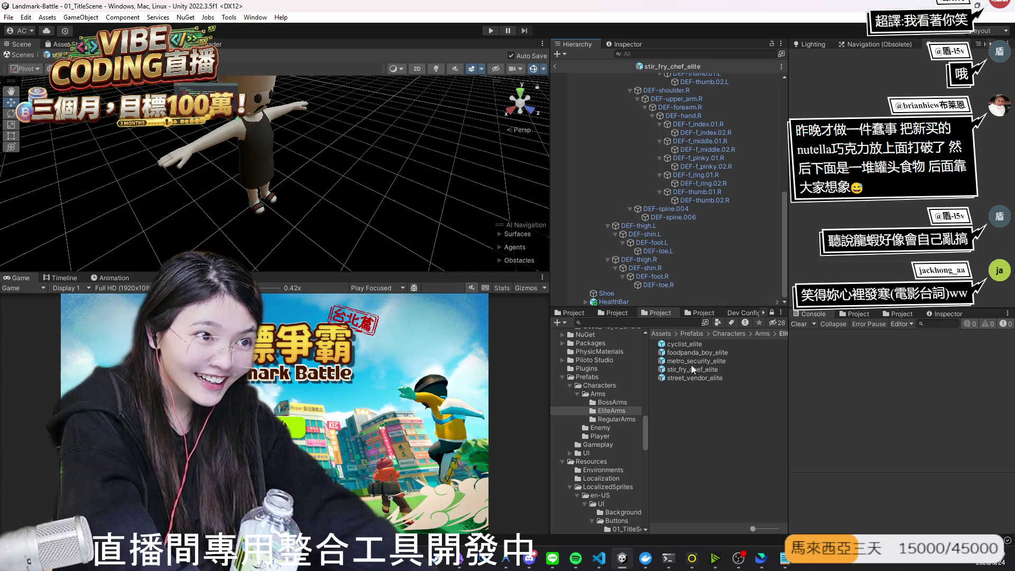
# Step: Preview street_vendor_elite with its LevelUp1 effect, then stir_fry_chef_elite, collapsing their rig bones
pyautogui.doubleClick(699, 377)
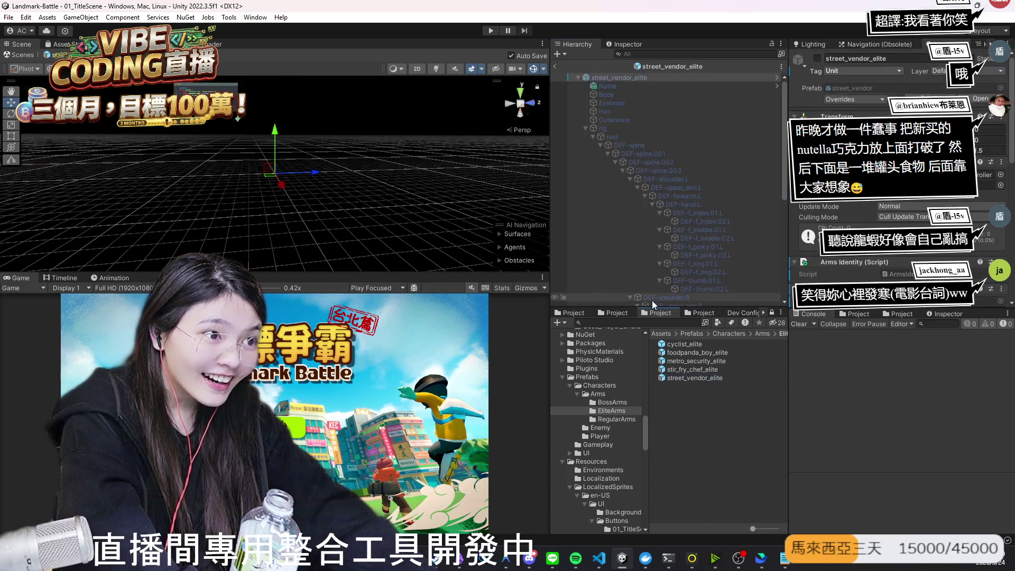
pyautogui.hotkey('alt', 'shift', 'a')
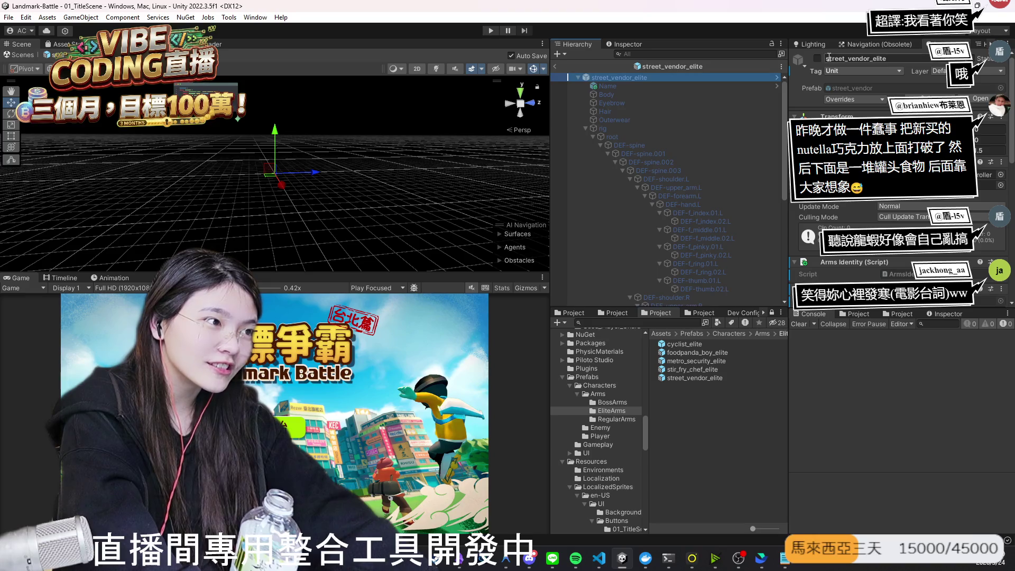
pyautogui.scroll(-8, 687, 231)
pyautogui.click(626, 300)
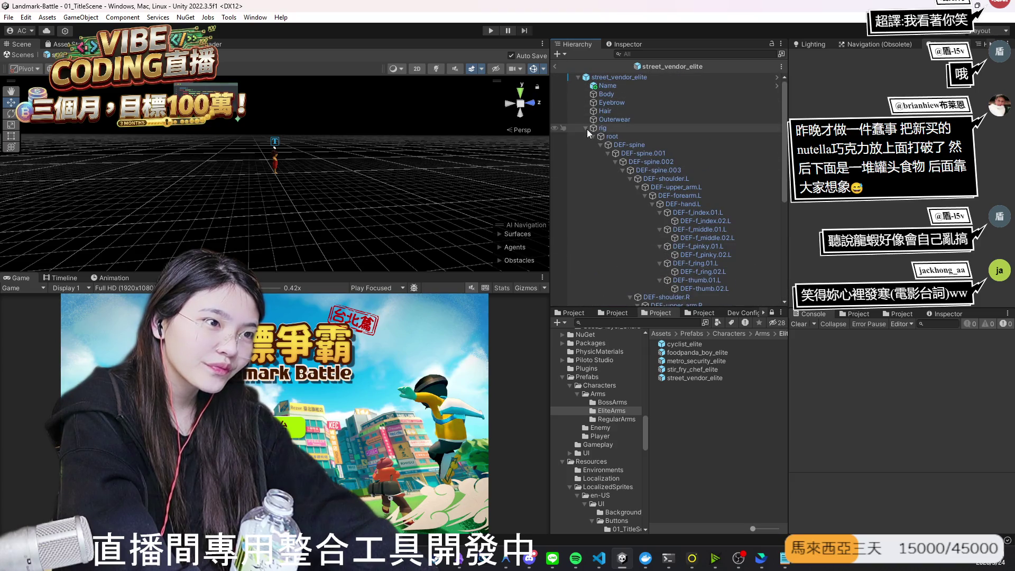
pyautogui.click(585, 129)
pyautogui.doubleClick(703, 370)
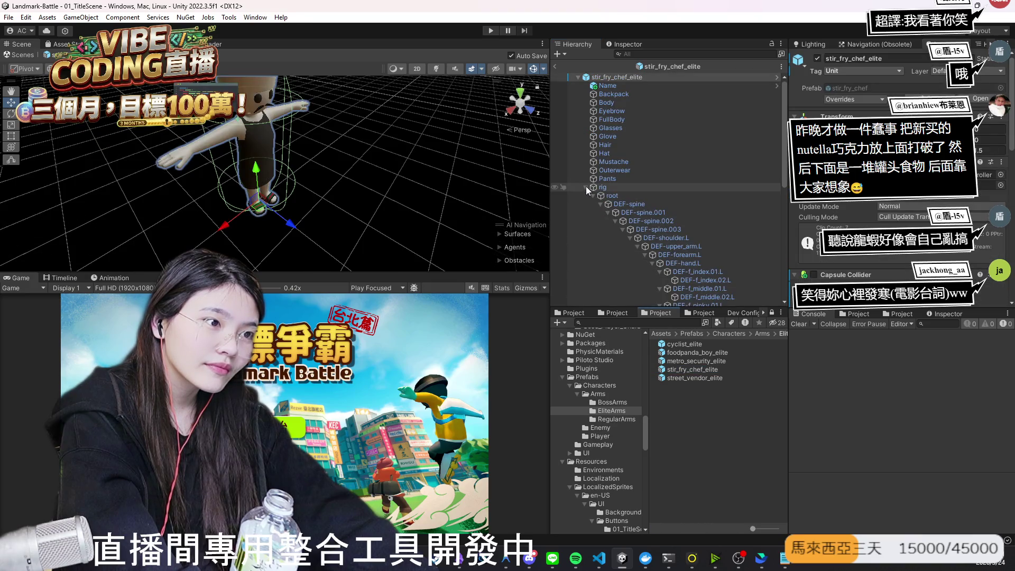
pyautogui.click(585, 186)
pyautogui.click(681, 292)
# Step: Preview foodpanda_boy_elite, then cyclist_elite with BlueCannonBullet playing, and switch to Antigravity
pyautogui.doubleClick(703, 353)
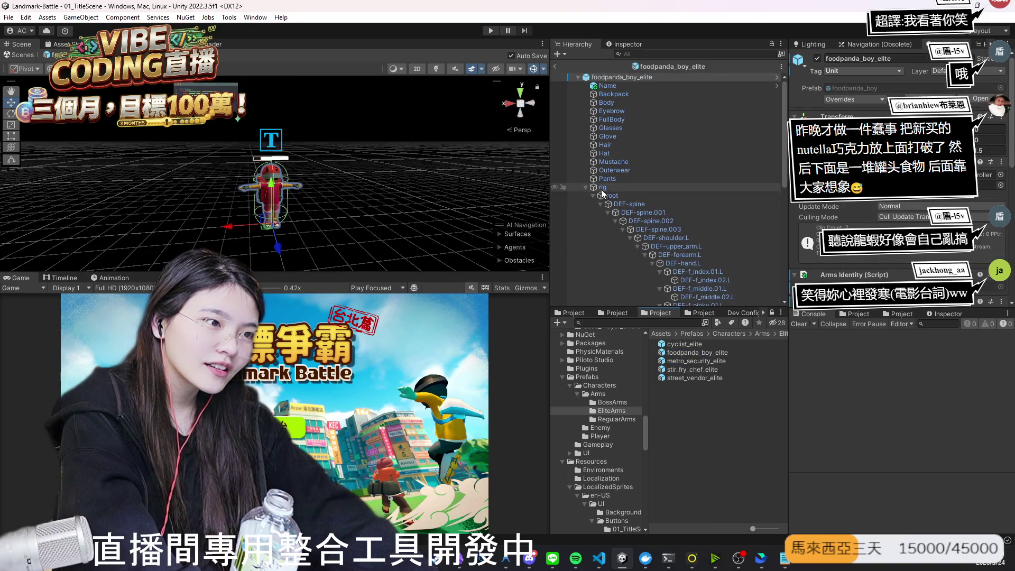
pyautogui.click(585, 187)
pyautogui.doubleClick(684, 344)
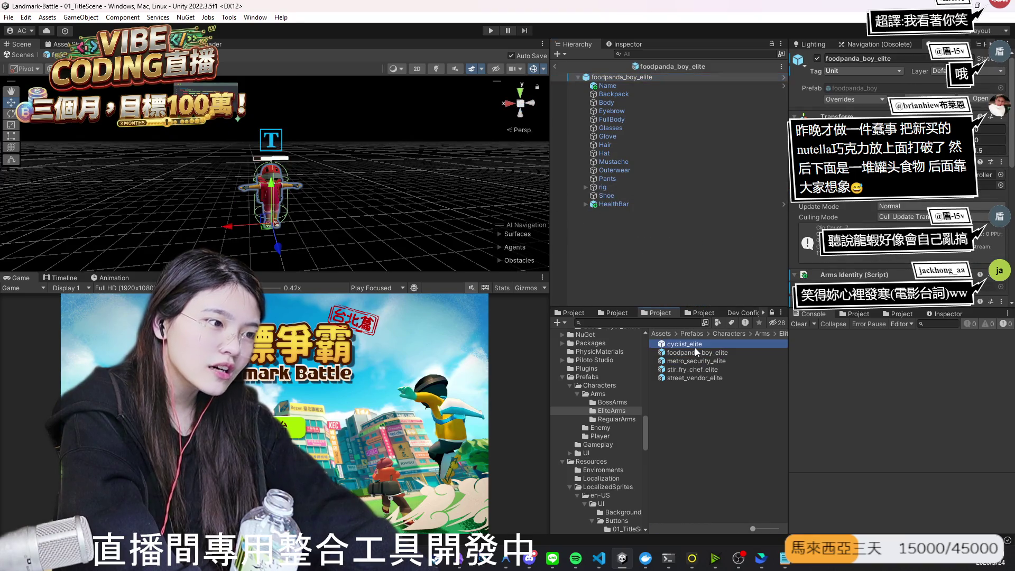
pyautogui.click(613, 230)
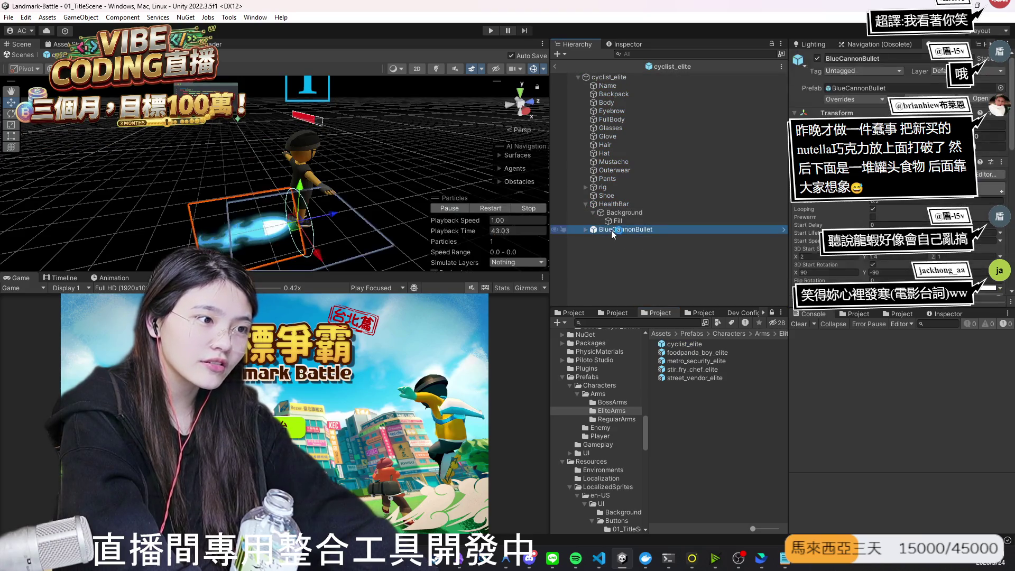
pyautogui.click(613, 204)
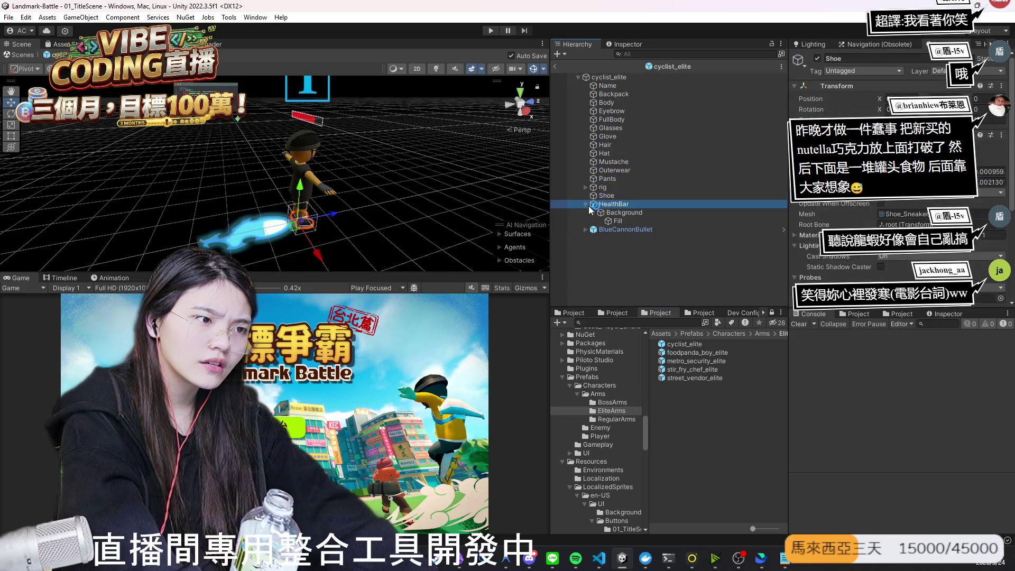
pyautogui.click(628, 230)
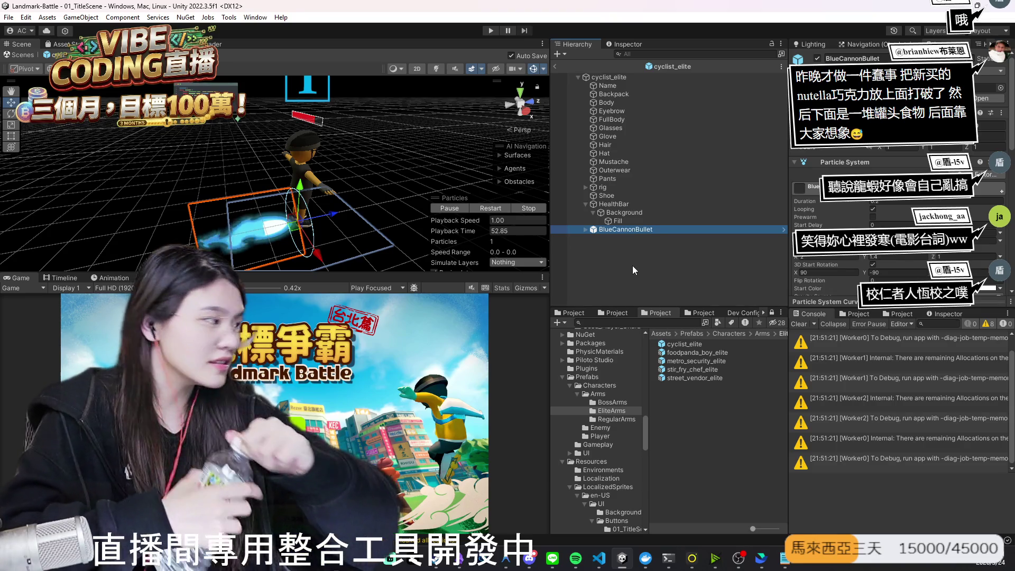
pyautogui.hotkey('alt', 'Tab')
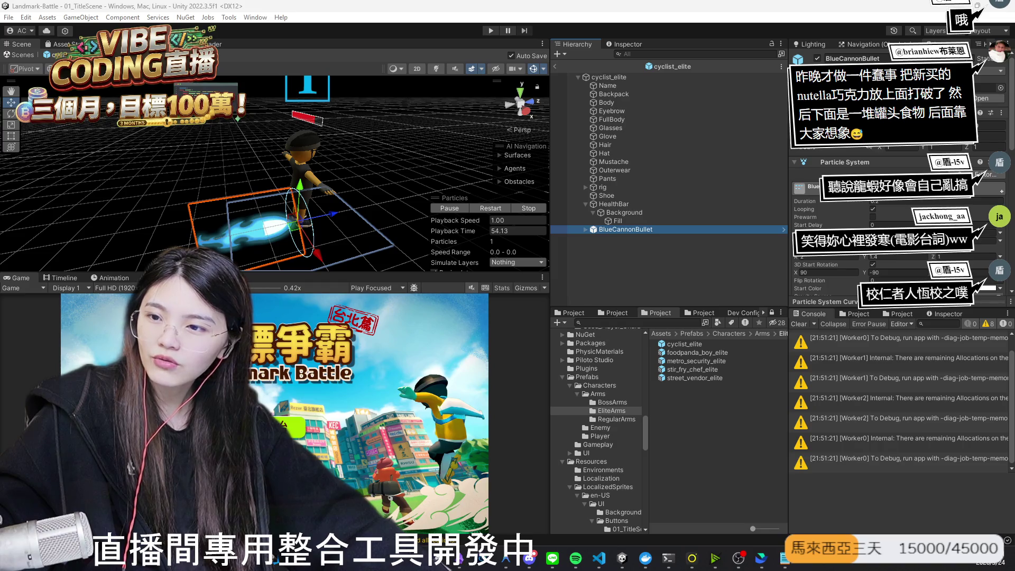
pyautogui.hotkey('alt', 'Tab')
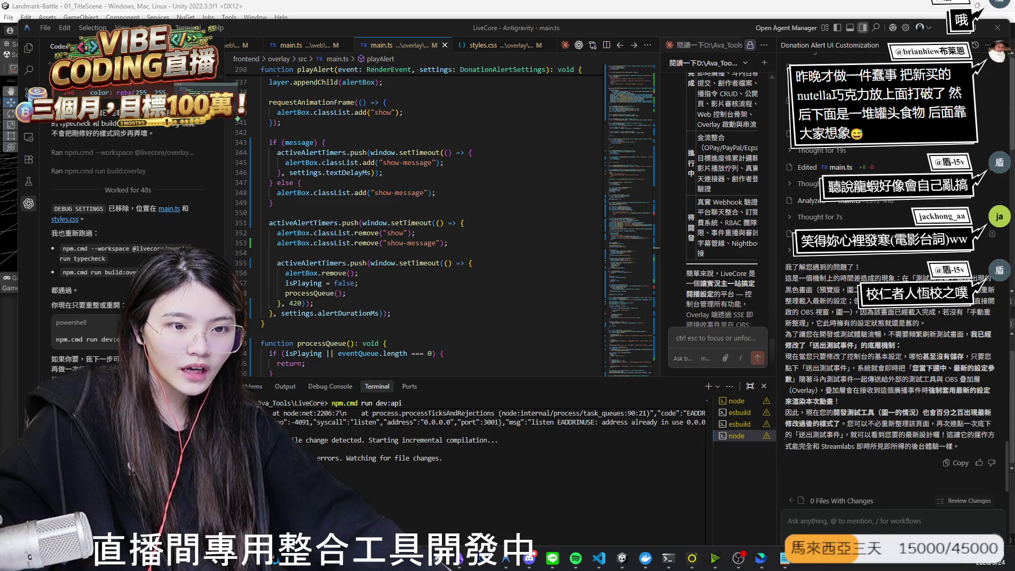
# Step: Reload the LiveCore donation alert page and play the 520 TWD alert preview
pyautogui.hotkey('alt', 'Tab')
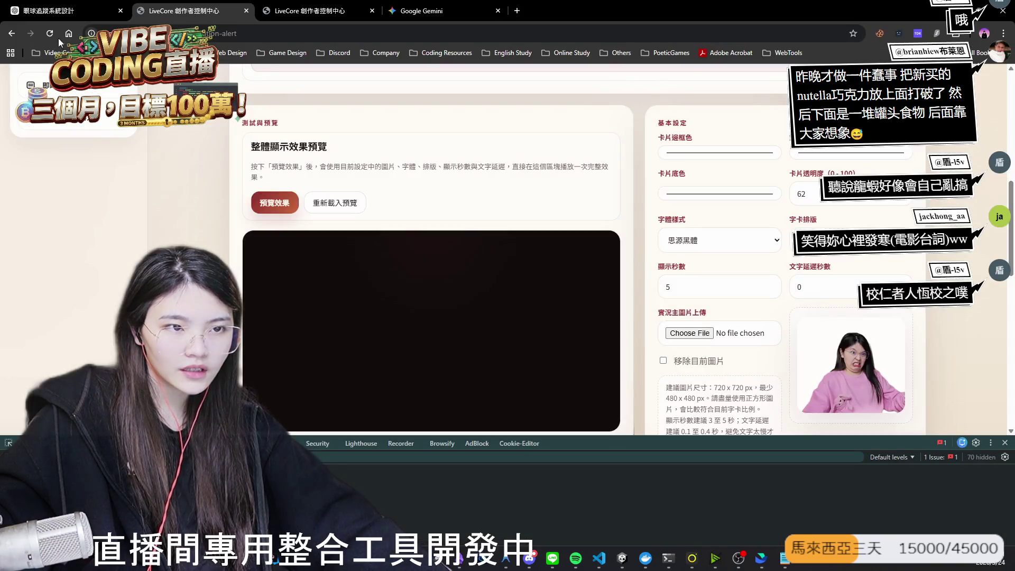
pyautogui.click(49, 36)
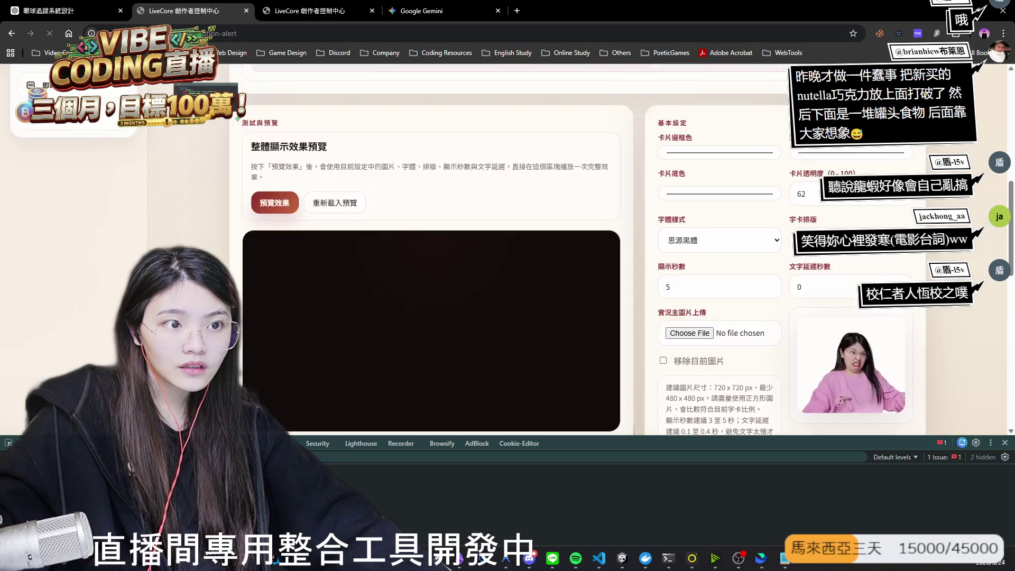
pyautogui.click(280, 205)
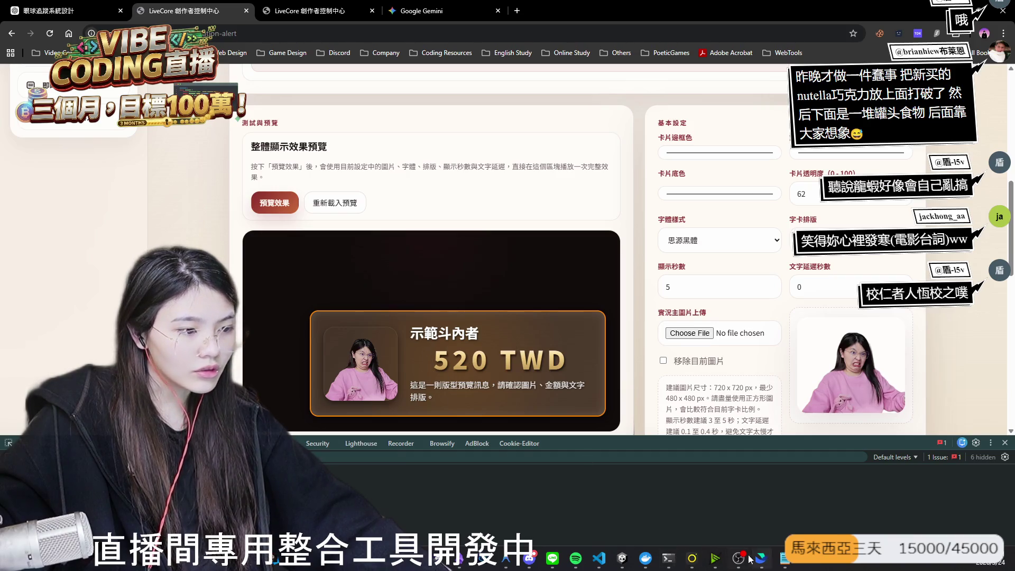
pyautogui.scroll(-8, 491, 379)
pyautogui.scroll(-2, 604, 350)
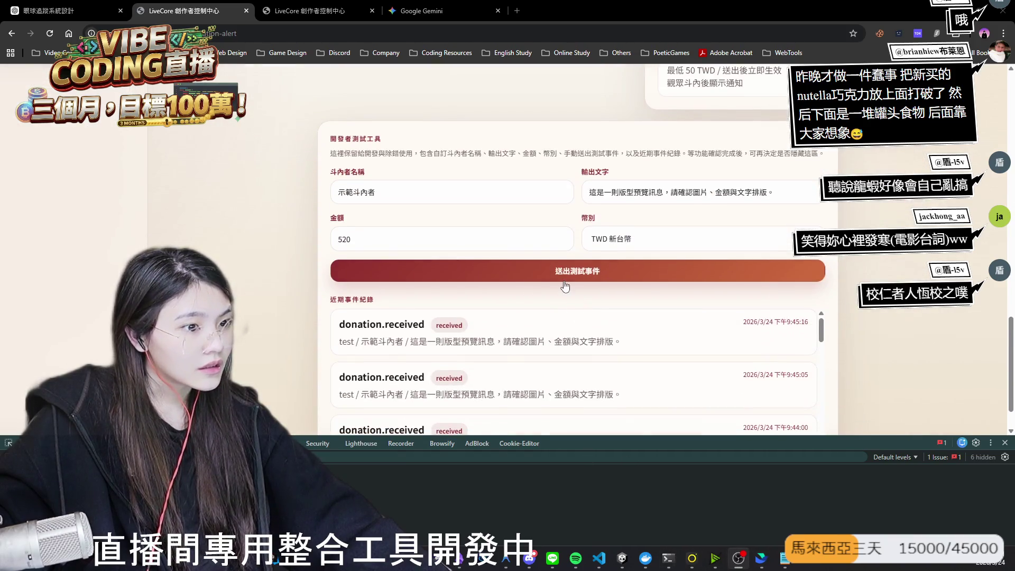
# Step: Send four 520 TWD test donation events and check the recent events log
pyautogui.click(567, 271)
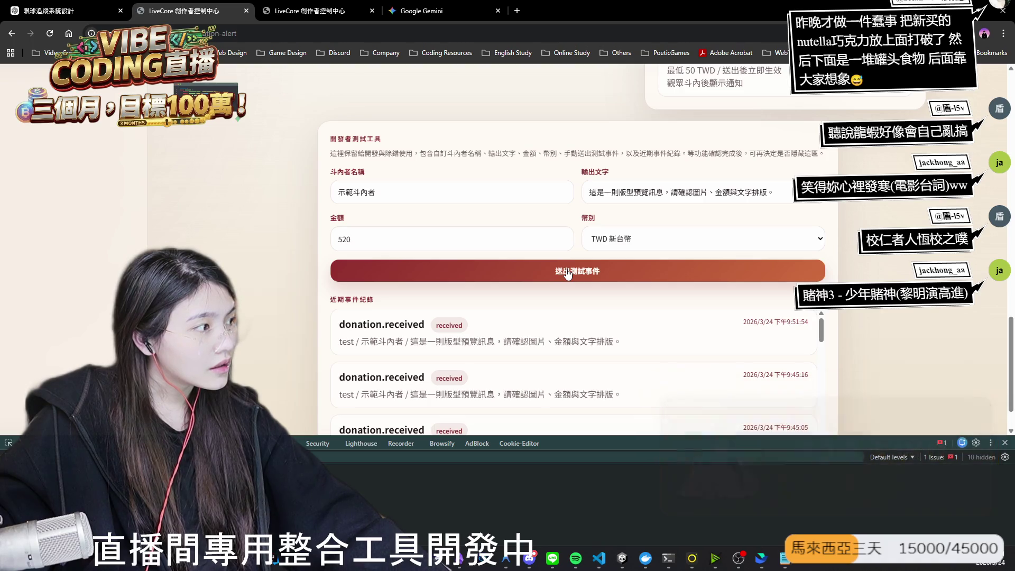
pyautogui.click(567, 272)
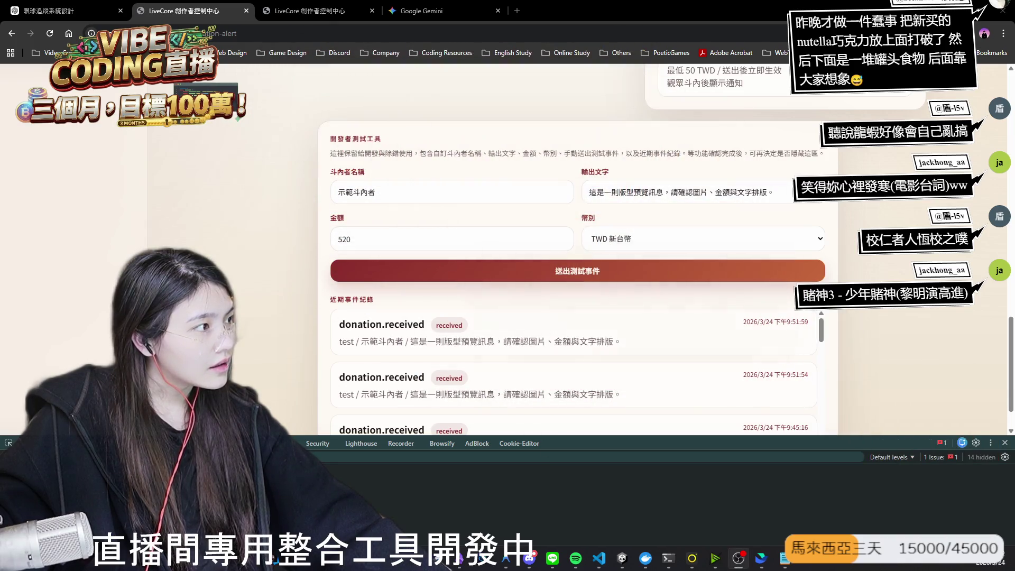
pyautogui.click(609, 272)
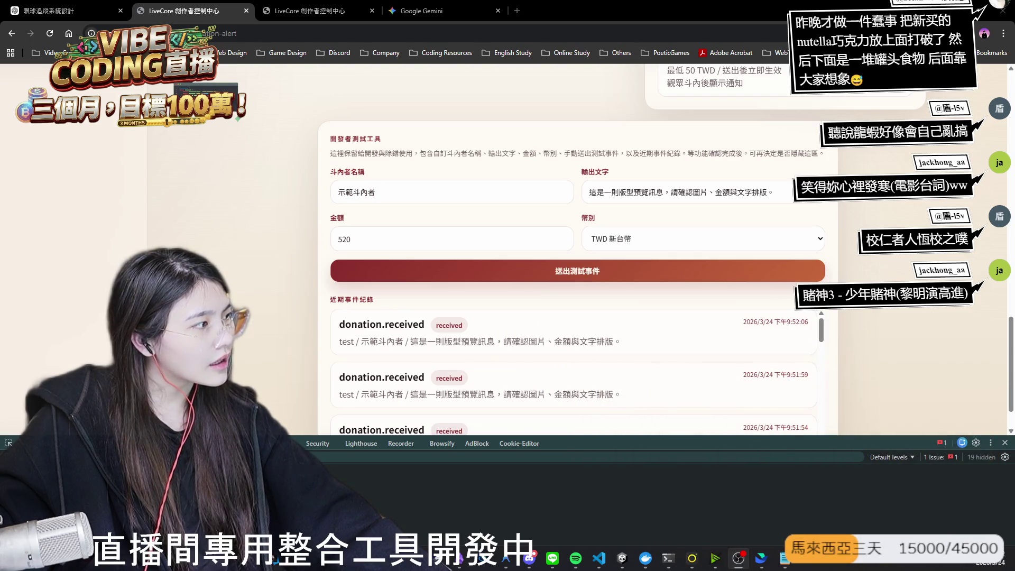
pyautogui.click(682, 272)
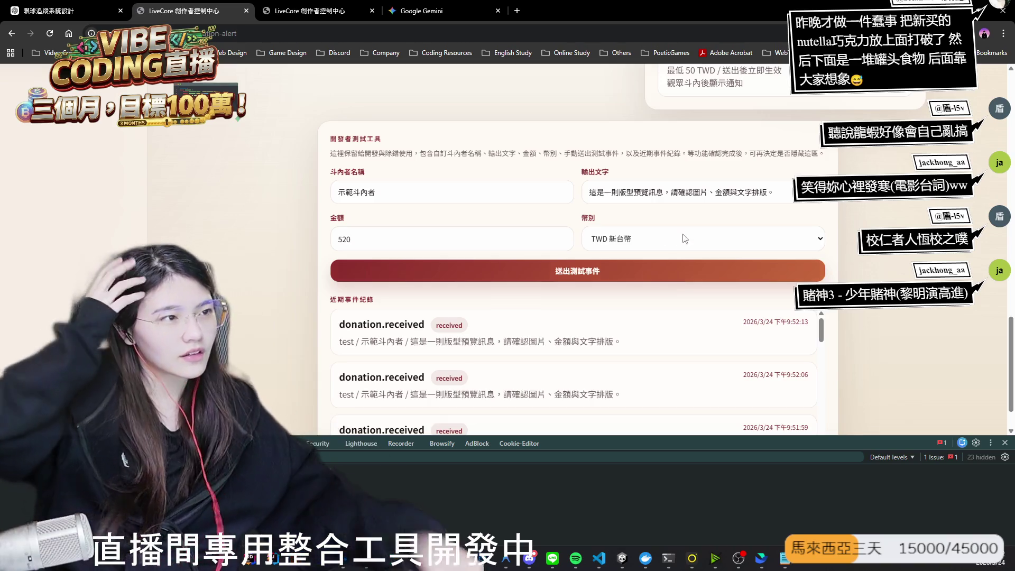
pyautogui.scroll(15, 685, 241)
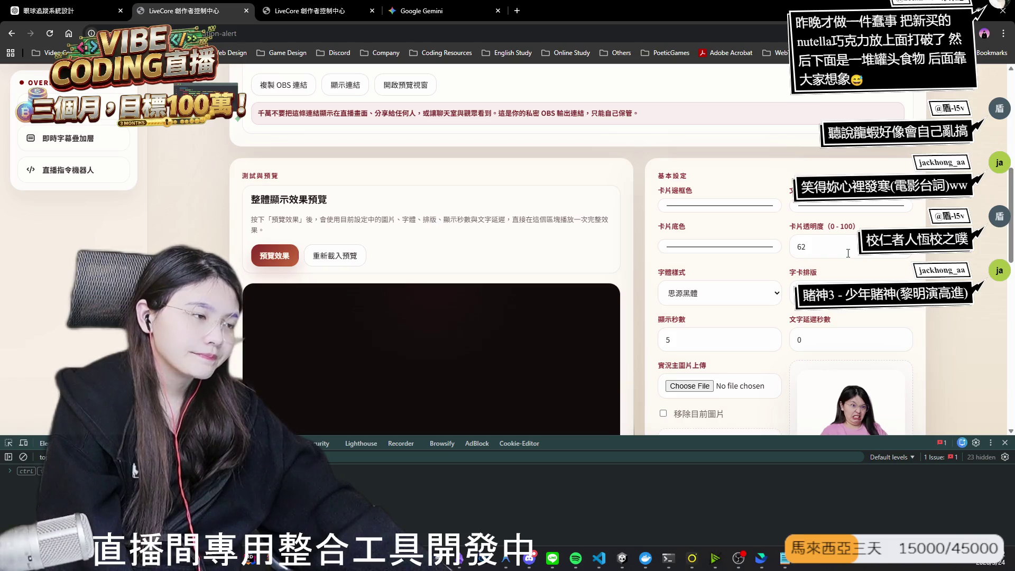
# Step: Set the 字卡排版 card layout to 經典卡片 and replay the alert preview
pyautogui.click(825, 293)
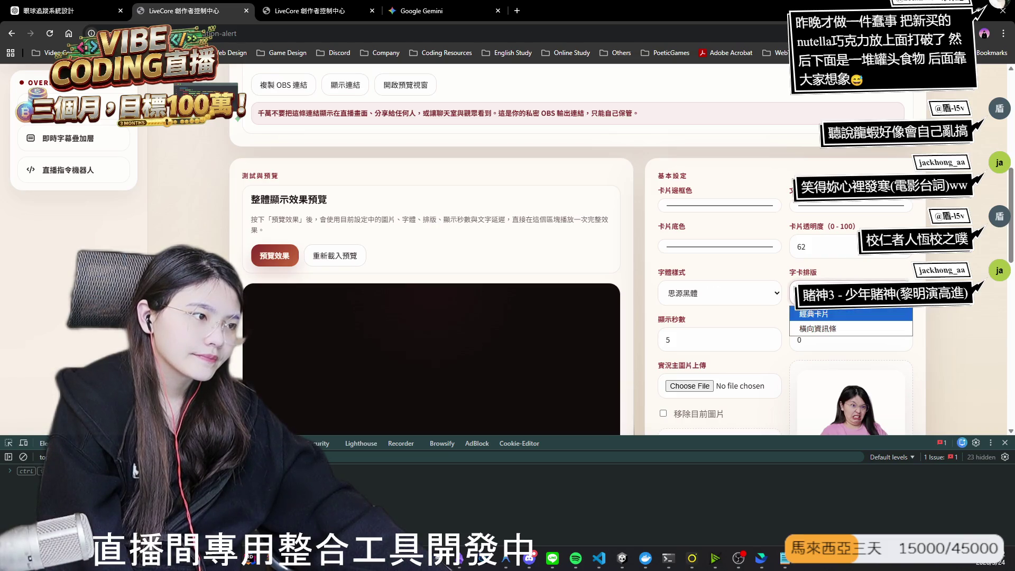
pyautogui.click(828, 324)
pyautogui.scroll(-2, 422, 248)
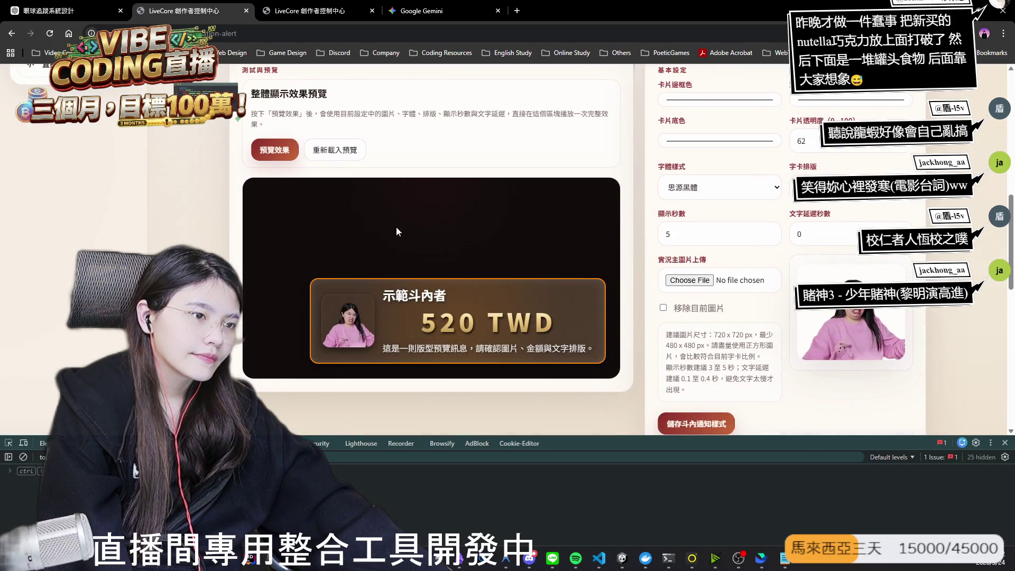
pyautogui.click(269, 152)
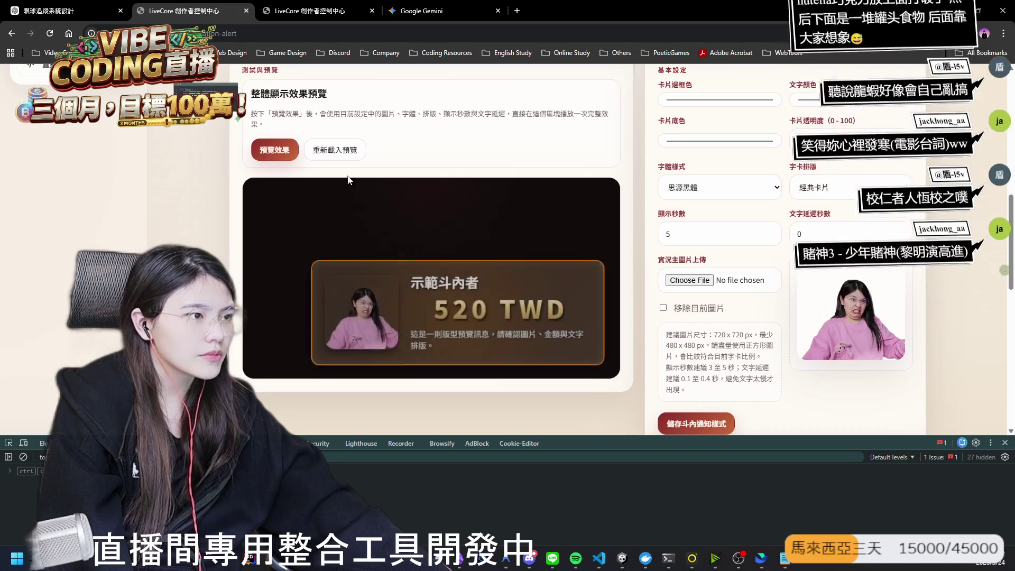
pyautogui.click(845, 187)
pyautogui.click(824, 222)
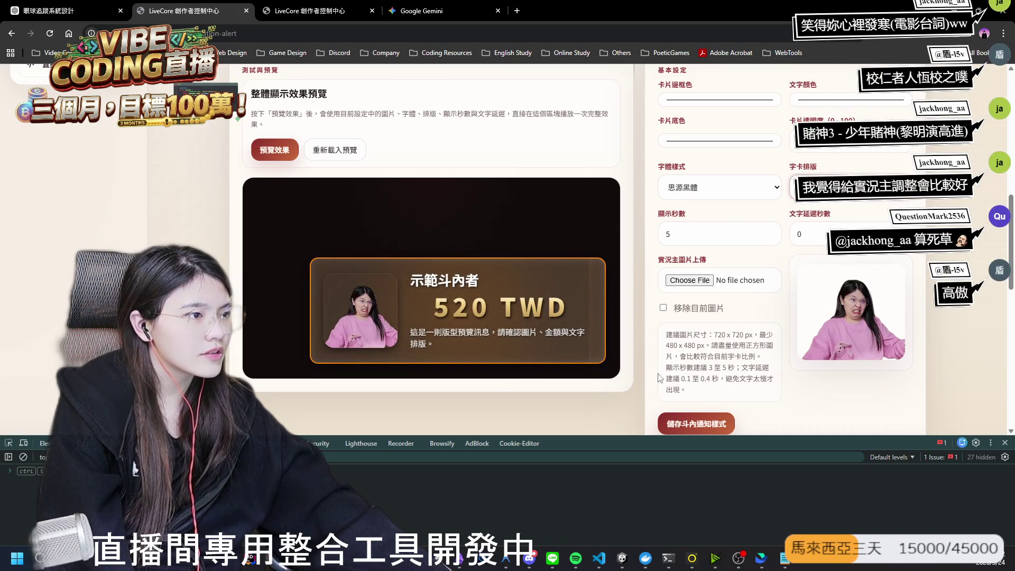
pyautogui.click(270, 151)
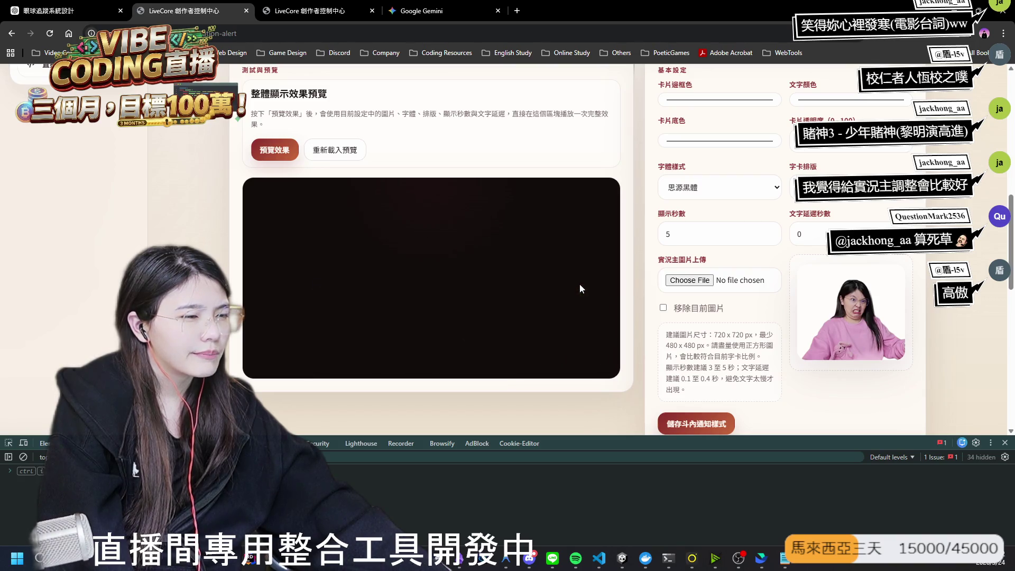
# Step: Replay the 經典卡片 preview once more, then visit Antigravity and return to Unity
pyautogui.click(845, 187)
pyautogui.click(814, 207)
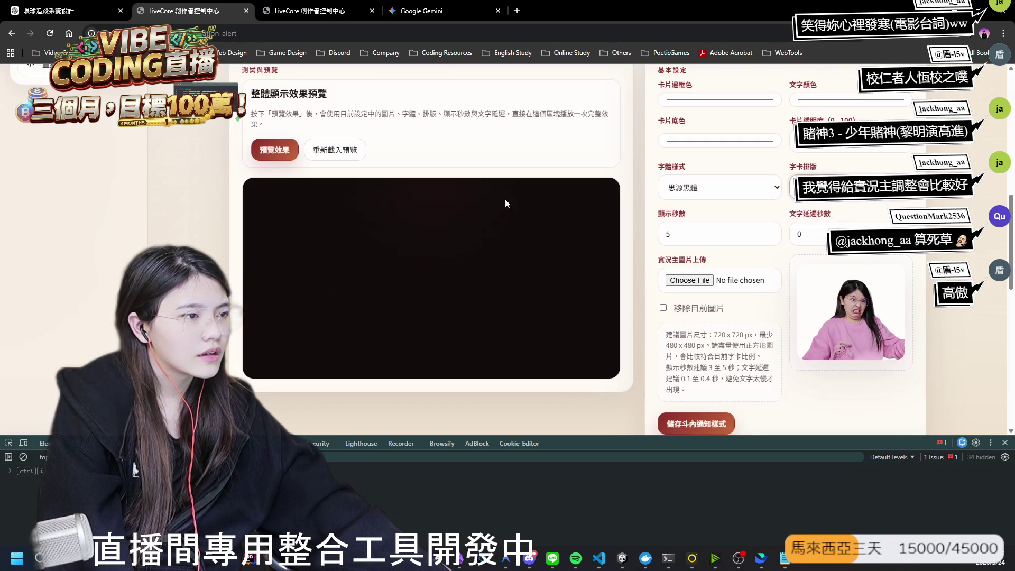
pyautogui.click(279, 156)
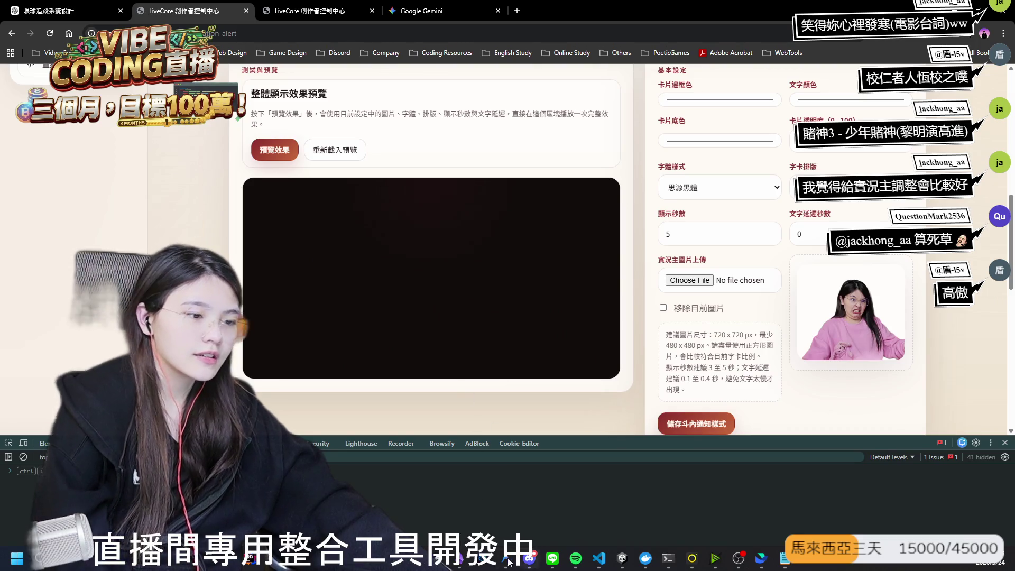
pyautogui.moveTo(506, 558)
pyautogui.click(505, 500)
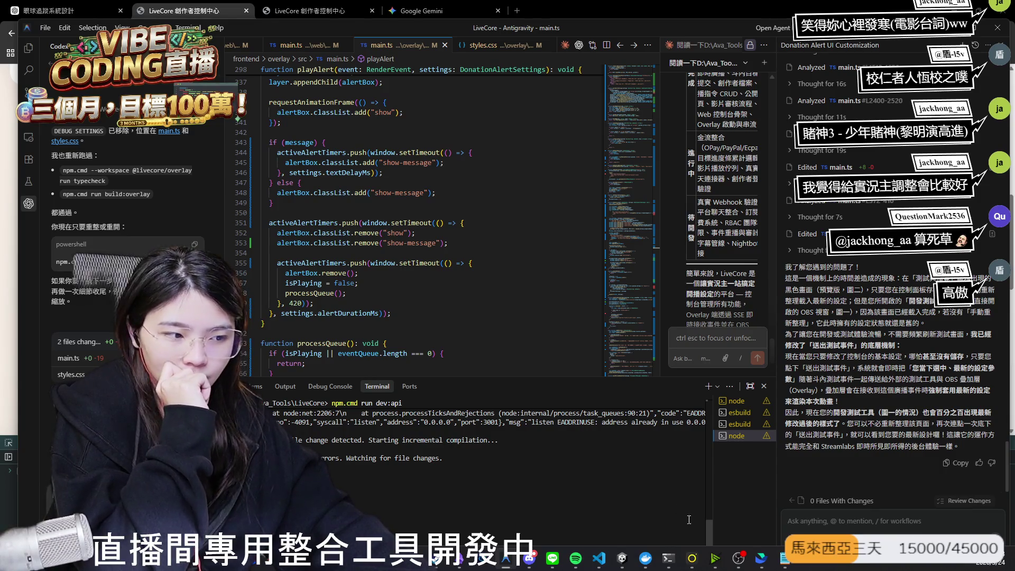
pyautogui.click(620, 556)
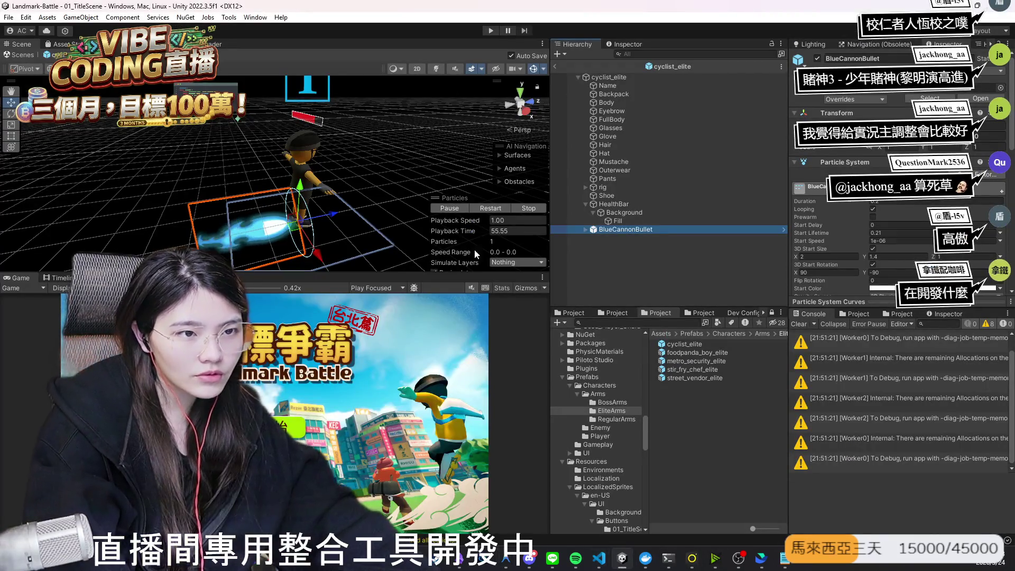
# Step: Browse the fonts, Audio, Characters_7, City_8_USSR and steamworks folders in the Project window
pyautogui.click(703, 313)
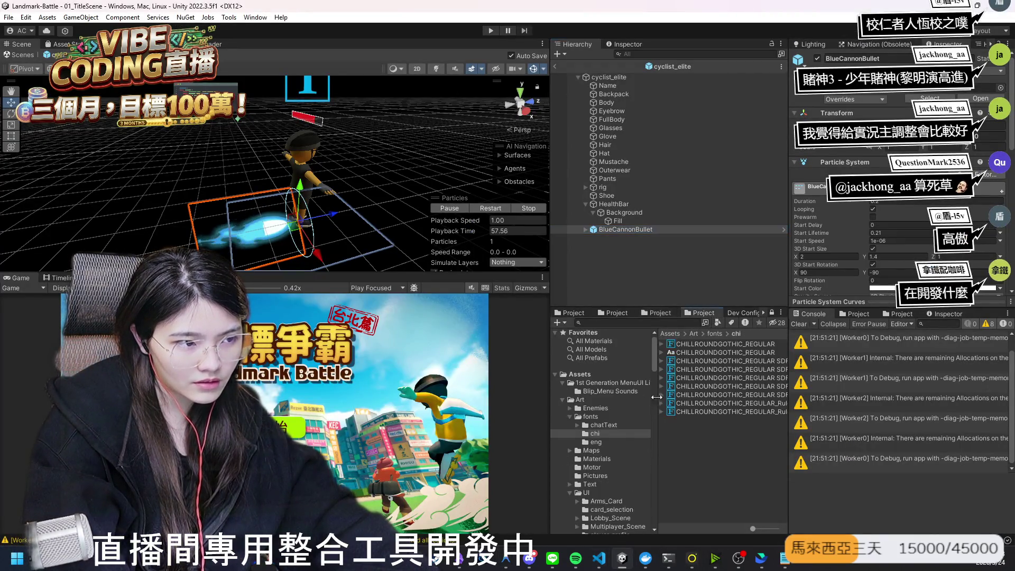
pyautogui.scroll(-3, 613, 424)
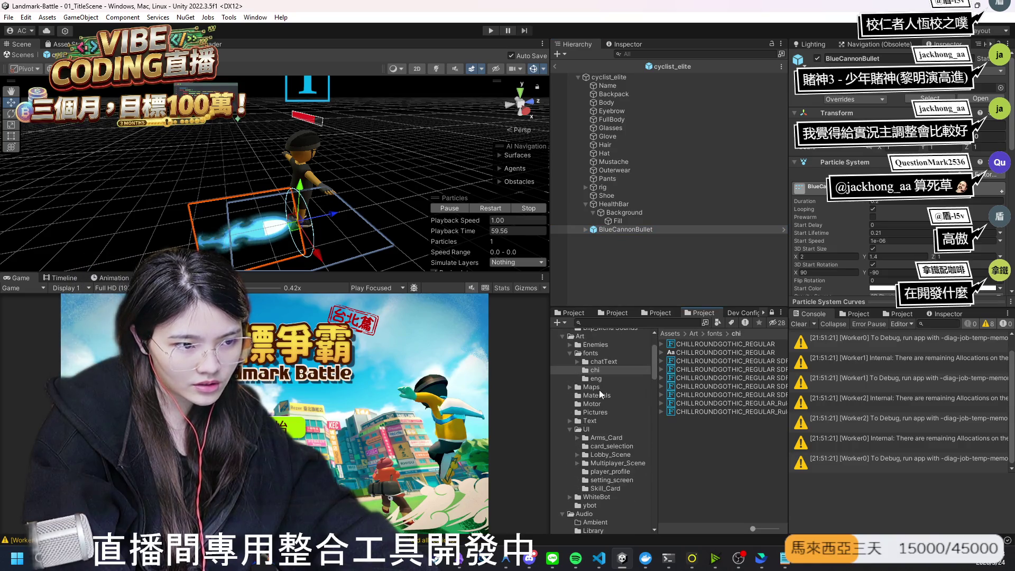
pyautogui.scroll(3, 603, 401)
pyautogui.scroll(-2, 603, 415)
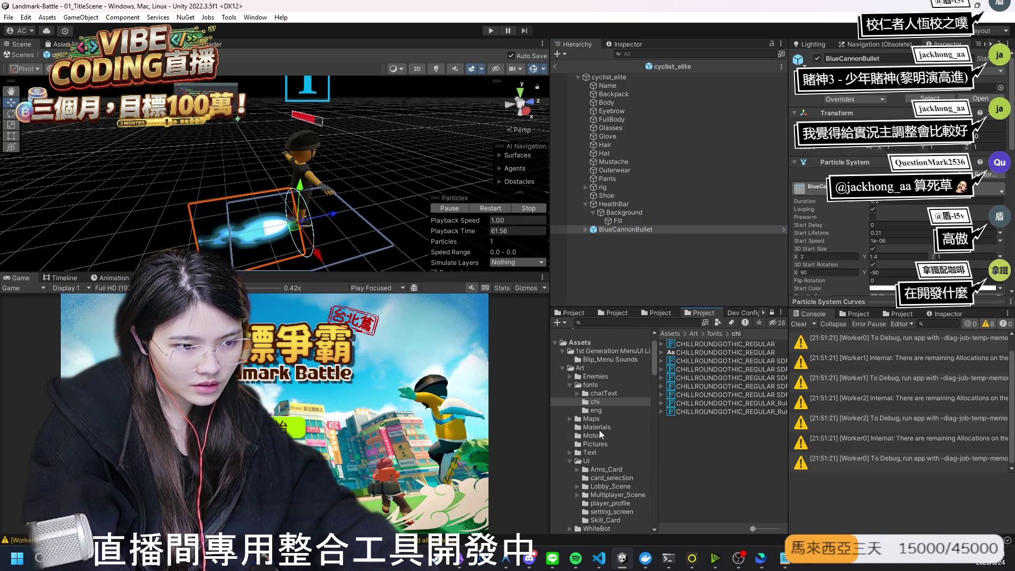
pyautogui.scroll(-3, 619, 478)
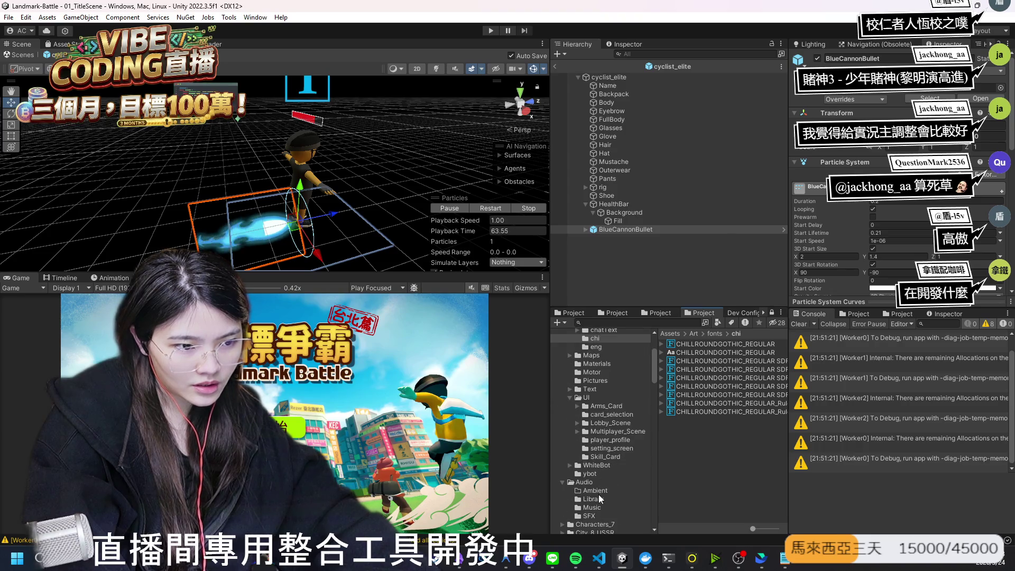
pyautogui.click(603, 491)
pyautogui.click(597, 506)
pyautogui.scroll(-2, 603, 512)
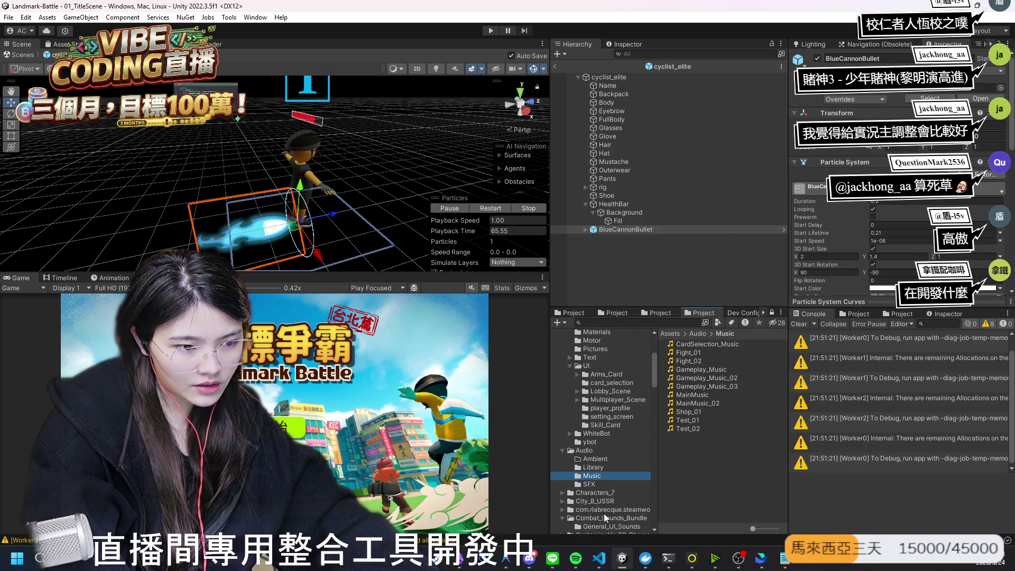
pyautogui.click(562, 450)
pyautogui.click(572, 458)
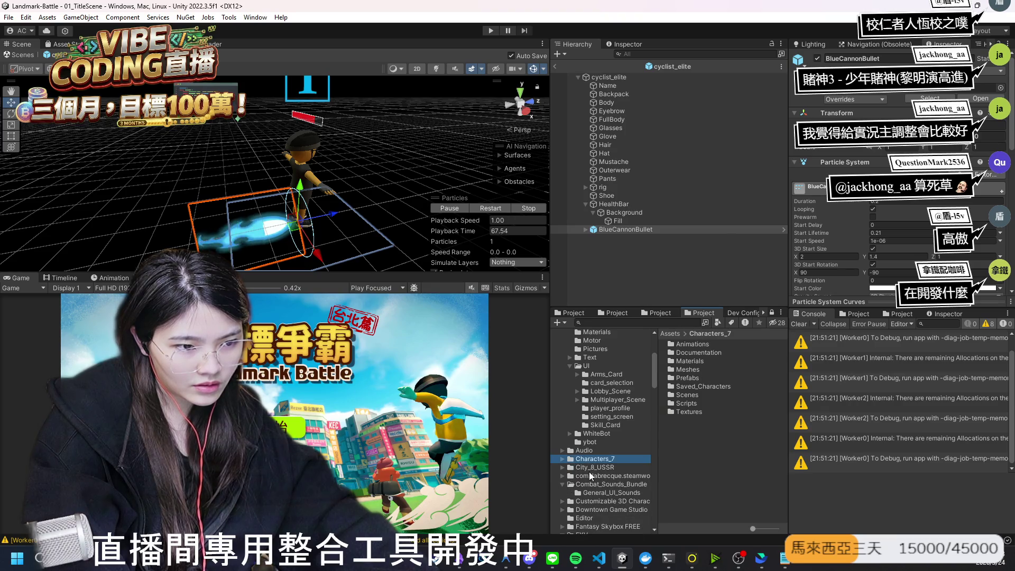
pyautogui.click(571, 468)
pyautogui.click(599, 478)
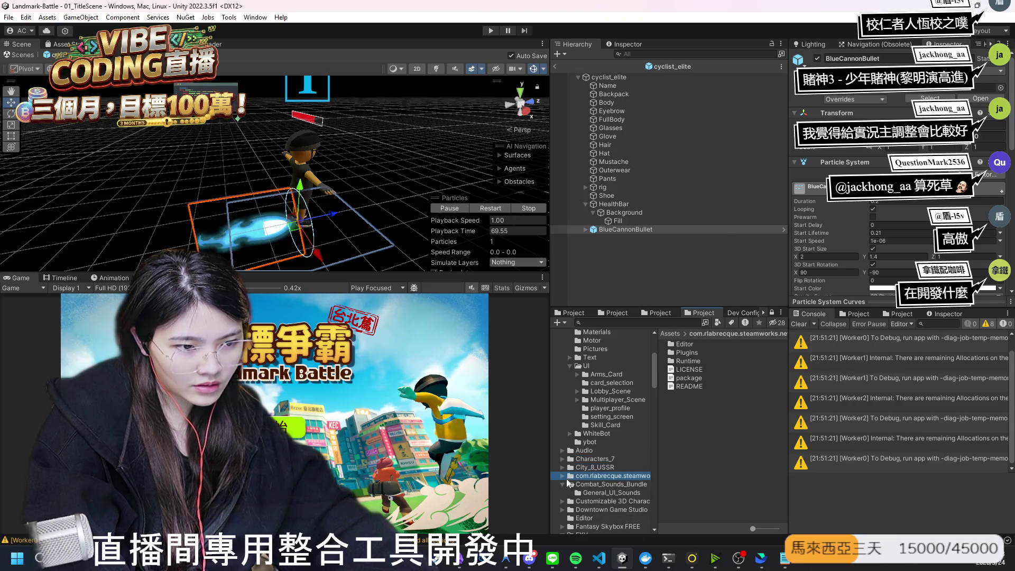
pyautogui.click(562, 475)
pyautogui.click(591, 484)
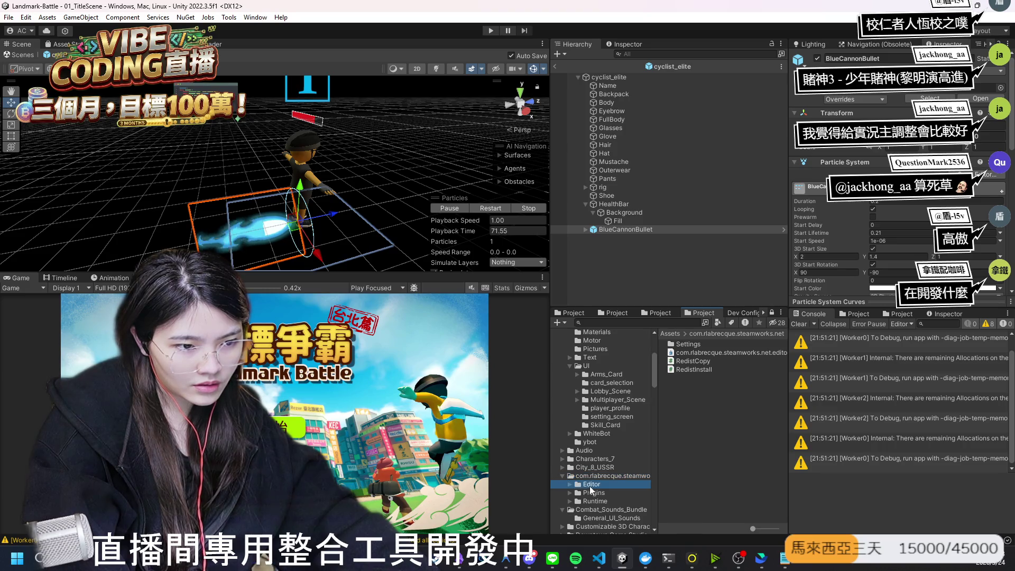
pyautogui.click(594, 493)
pyautogui.click(563, 475)
# Step: Browse Combat_Sounds_Bundle, Downtown Game Studio, Customizable 3D Characters and Fantasy Skybox FREE folders
pyautogui.click(591, 485)
pyautogui.scroll(-3, 592, 491)
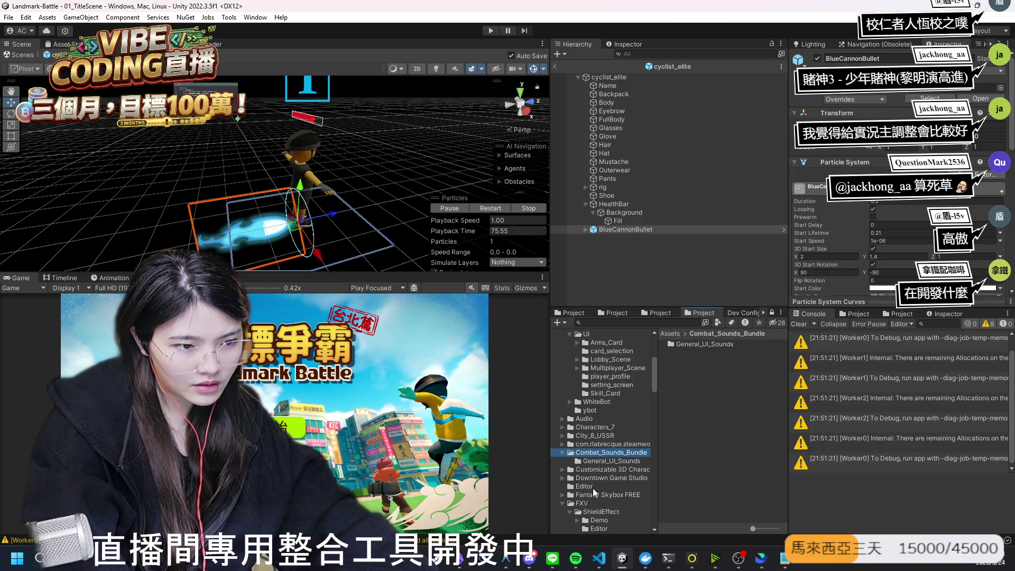
pyautogui.click(577, 458)
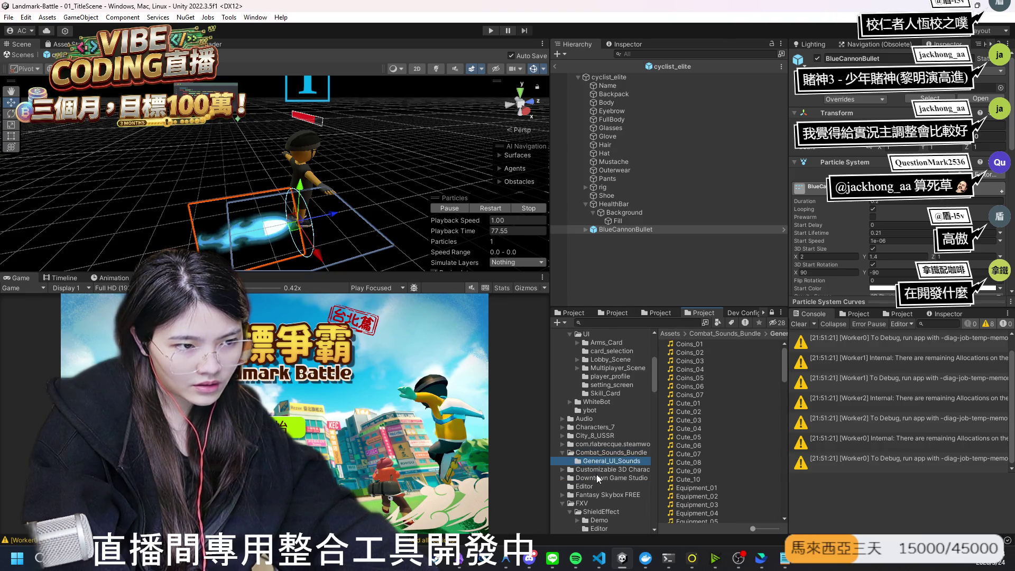
pyautogui.click(596, 477)
pyautogui.click(574, 470)
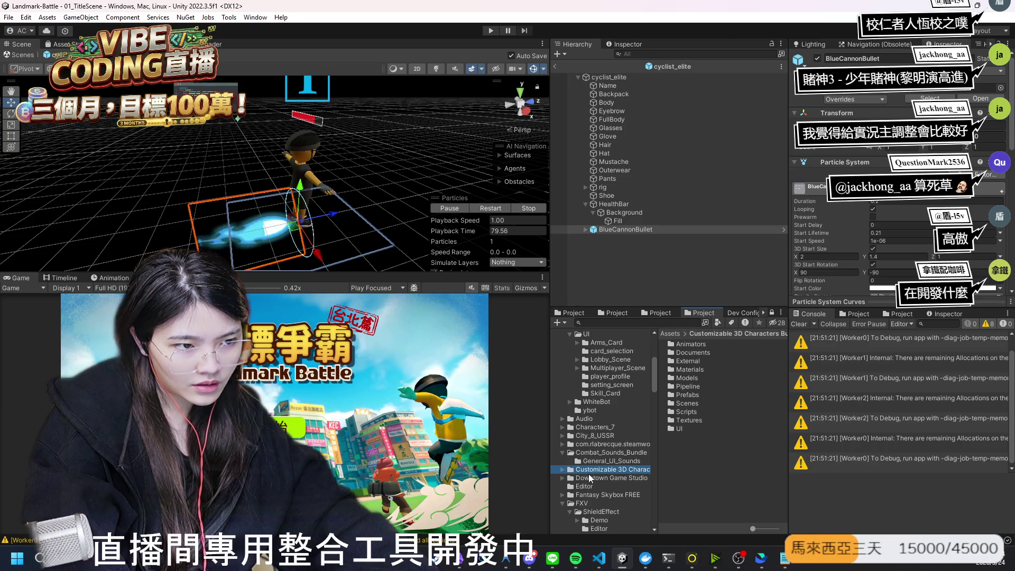
pyautogui.click(598, 479)
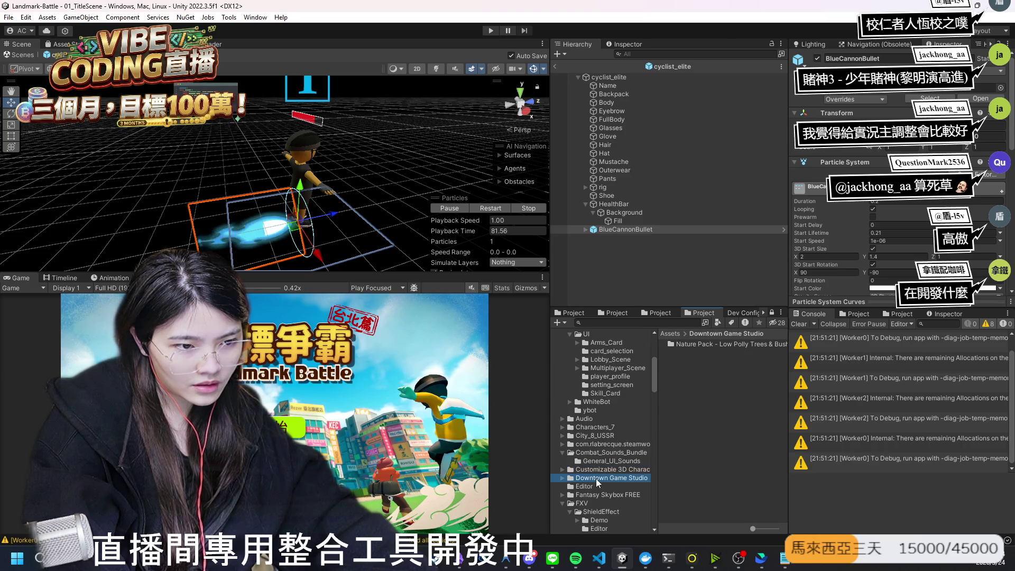
pyautogui.scroll(-1, 595, 477)
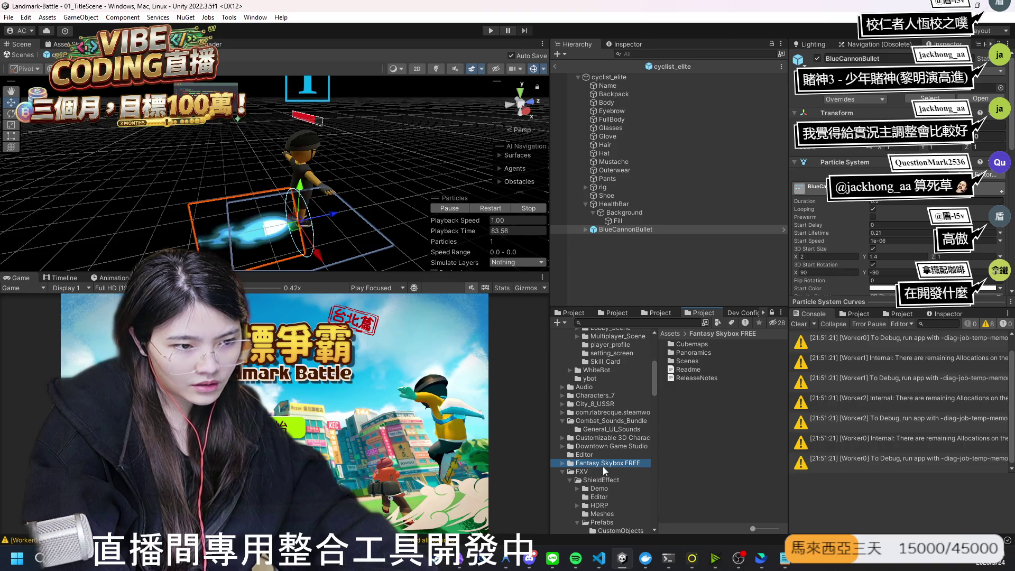
pyautogui.click(603, 465)
pyautogui.scroll(-1, 603, 467)
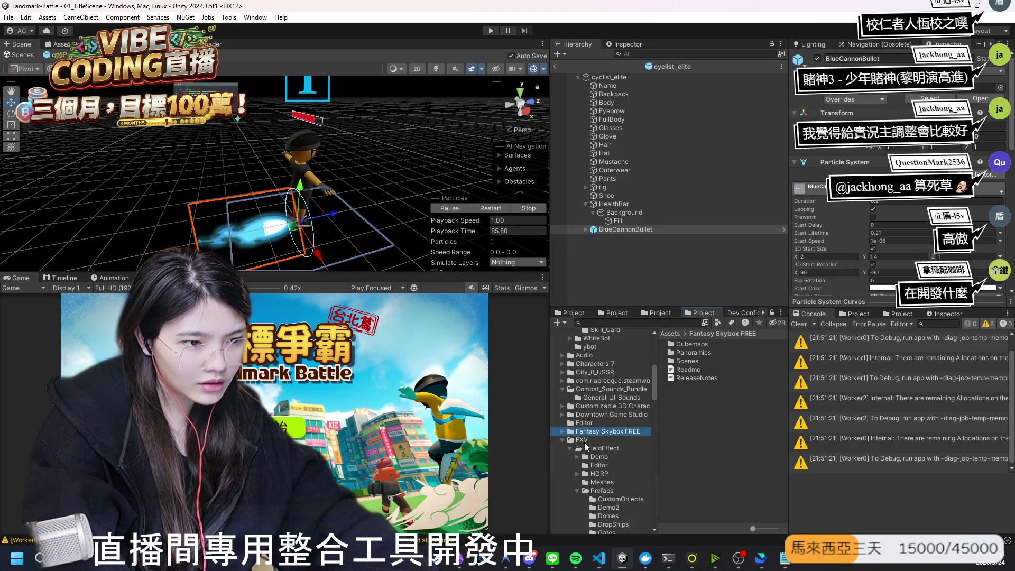
pyautogui.click(562, 431)
pyautogui.click(589, 440)
pyautogui.click(595, 448)
pyautogui.click(571, 450)
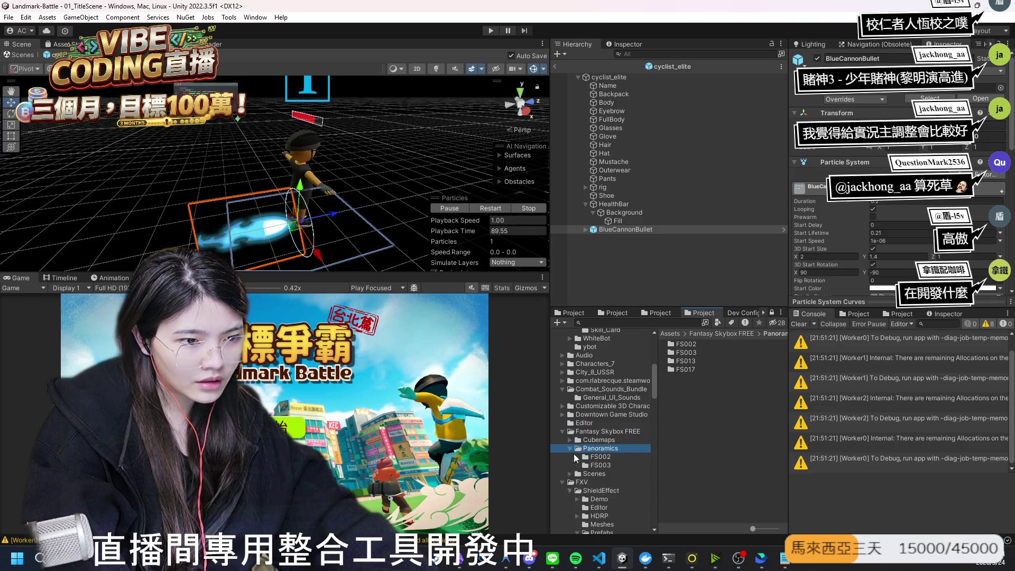
pyautogui.click(599, 465)
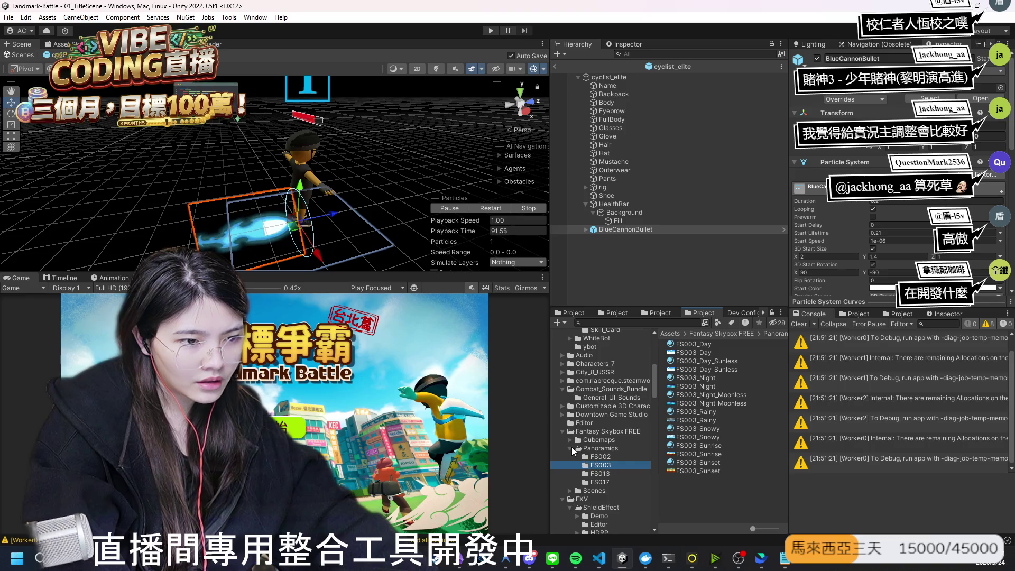
pyautogui.click(592, 440)
pyautogui.click(561, 431)
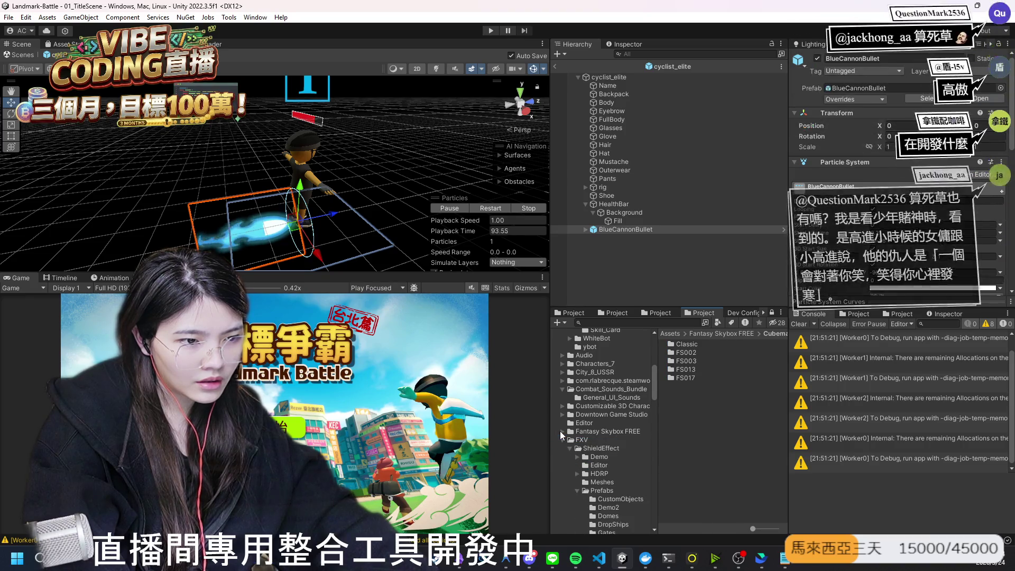
pyautogui.scroll(-3, 606, 442)
# Step: Open FXV ShieldEffect's CustomObjects prefab folder and select ShieldObject1
pyautogui.click(592, 416)
pyautogui.click(602, 425)
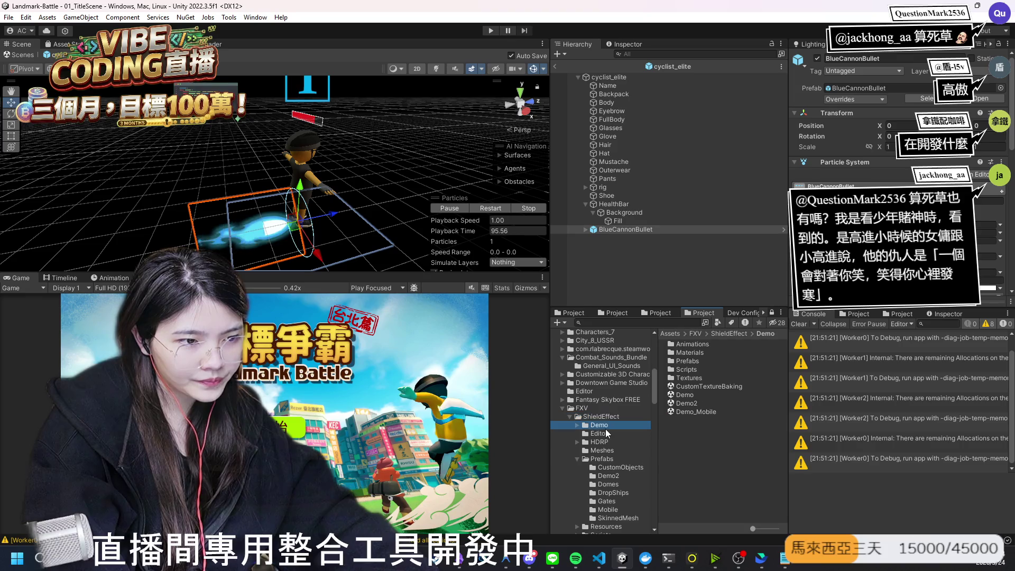
pyautogui.click(611, 442)
pyautogui.click(613, 452)
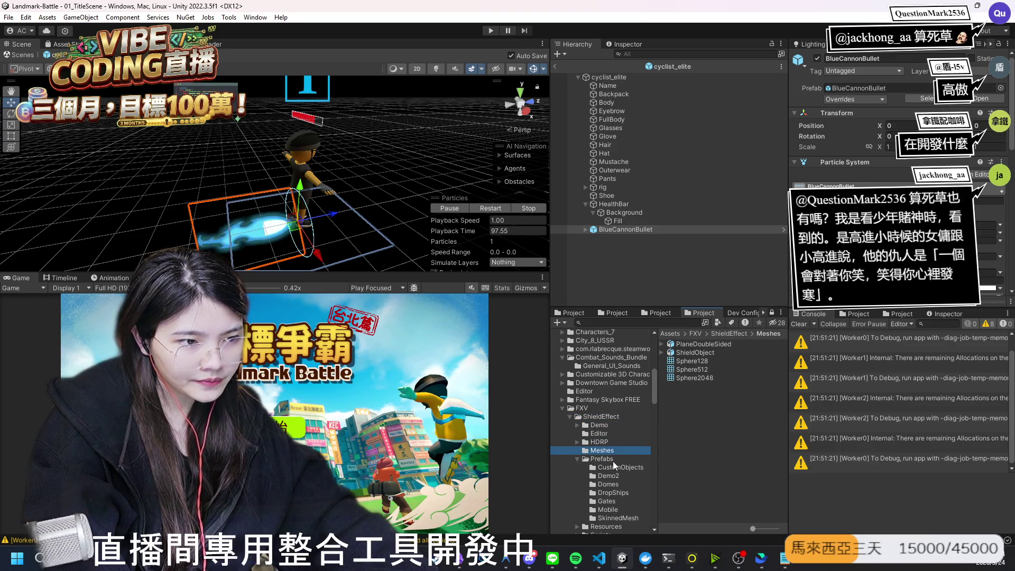
pyautogui.scroll(-3, 608, 457)
pyautogui.click(611, 435)
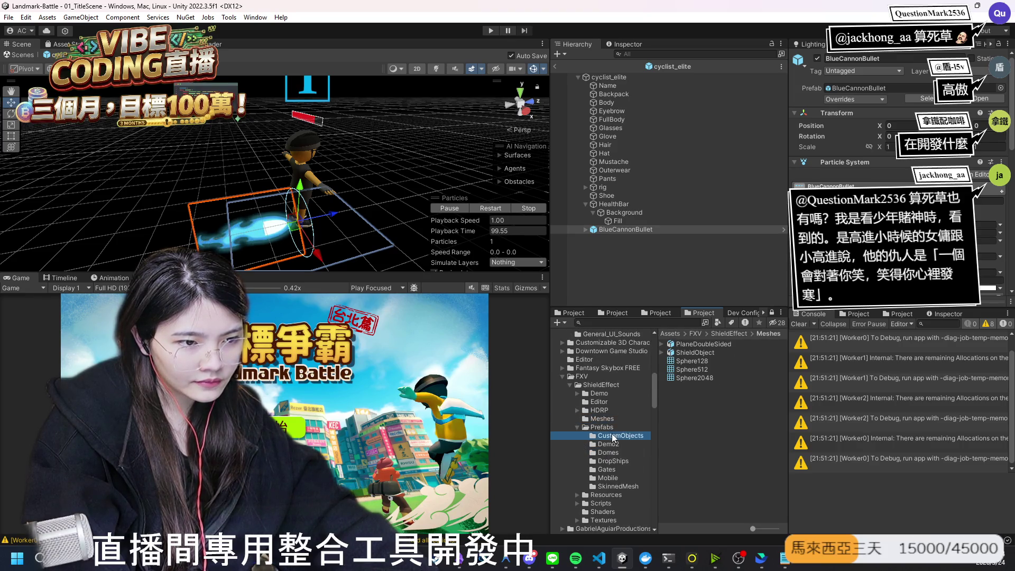
pyautogui.click(628, 265)
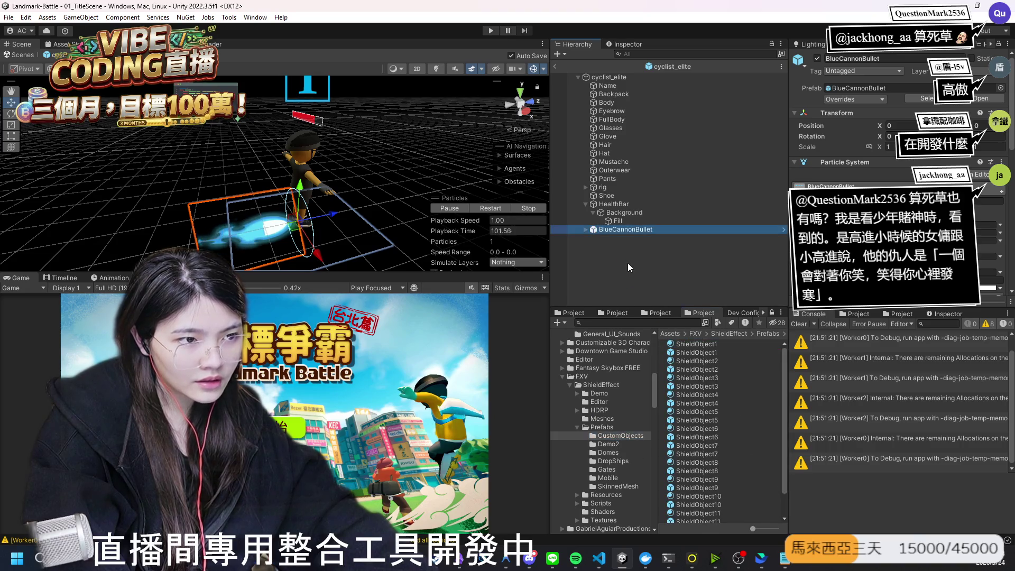
pyautogui.click(677, 354)
# Step: Place ShieldObject1 into cyclist_elite to inspect it, then delete ShieldObject1 and ShieldObject10
pyautogui.moveTo(677, 354); pyautogui.dragTo(603, 255)
pyautogui.press('f')
pyautogui.moveTo(303, 219)
pyautogui.mouseDown()
pyautogui.moveTo(309, 228)
pyautogui.moveTo(330, 175)
pyautogui.moveTo(213, 203)
pyautogui.moveTo(199, 151)
pyautogui.mouseUp()
pyautogui.click(620, 238)
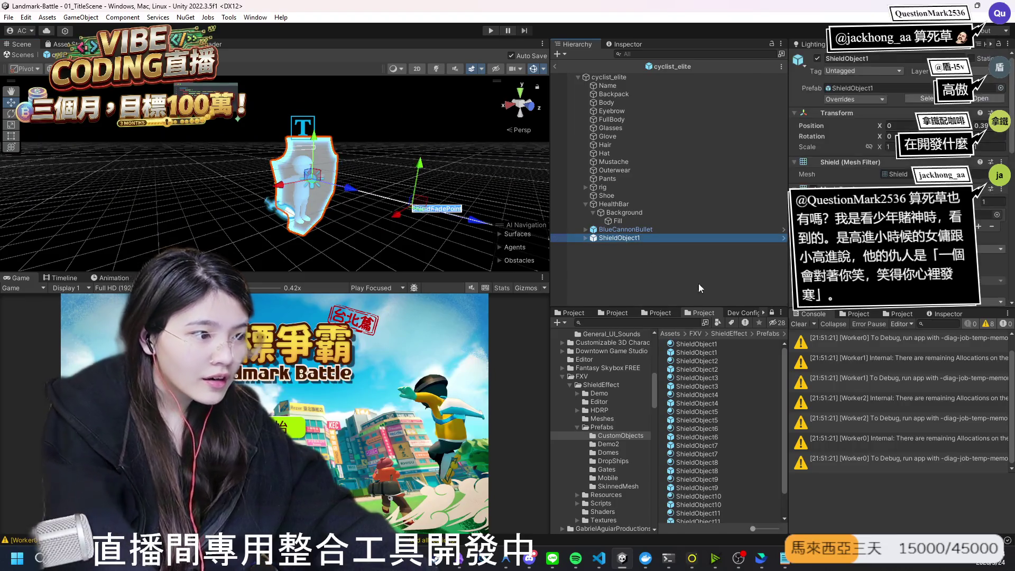
pyautogui.press('Delete')
pyautogui.scroll(-1, 711, 458)
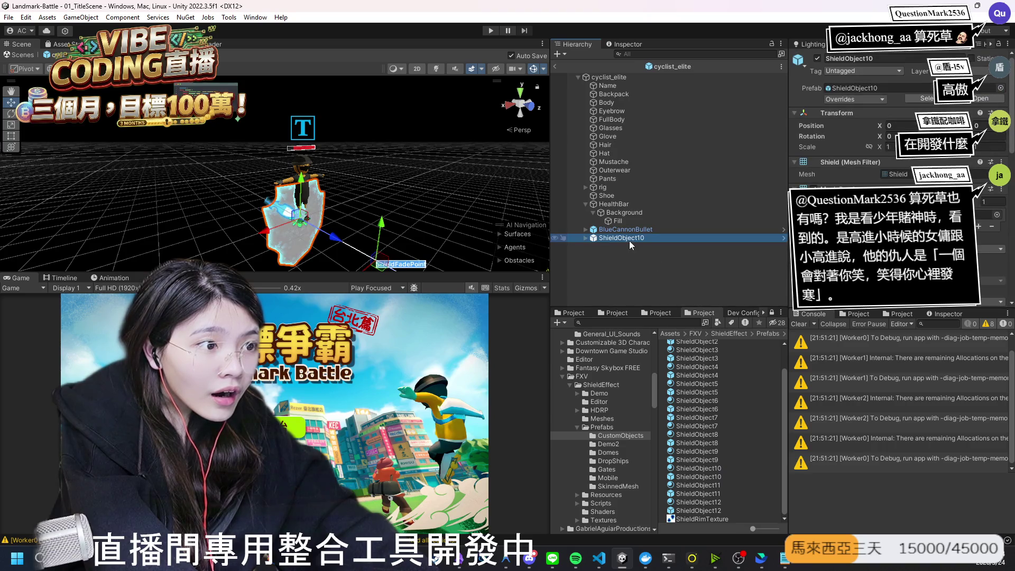
pyautogui.press('Delete')
# Step: List the Demo2 shield prefabs, view BlueCannonBullet on cyclist_elite, and exit the prefab
pyautogui.click(608, 445)
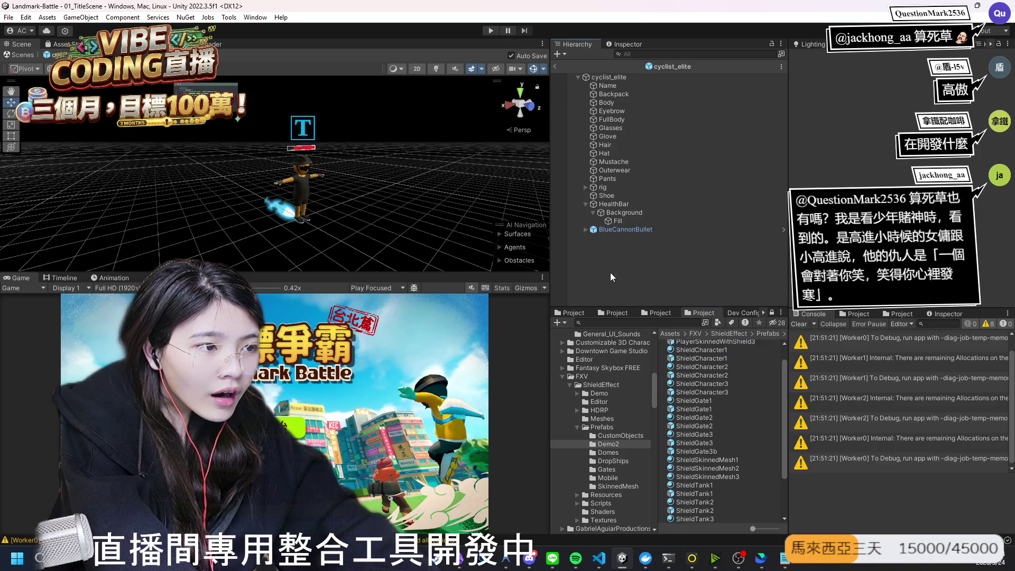
pyautogui.scroll(1, 721, 390)
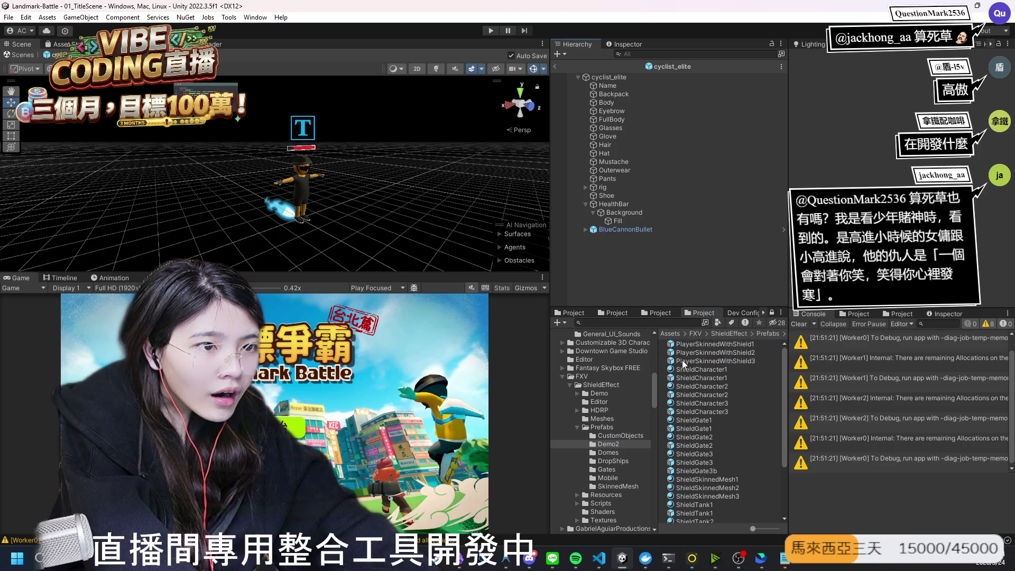
pyautogui.click(623, 229)
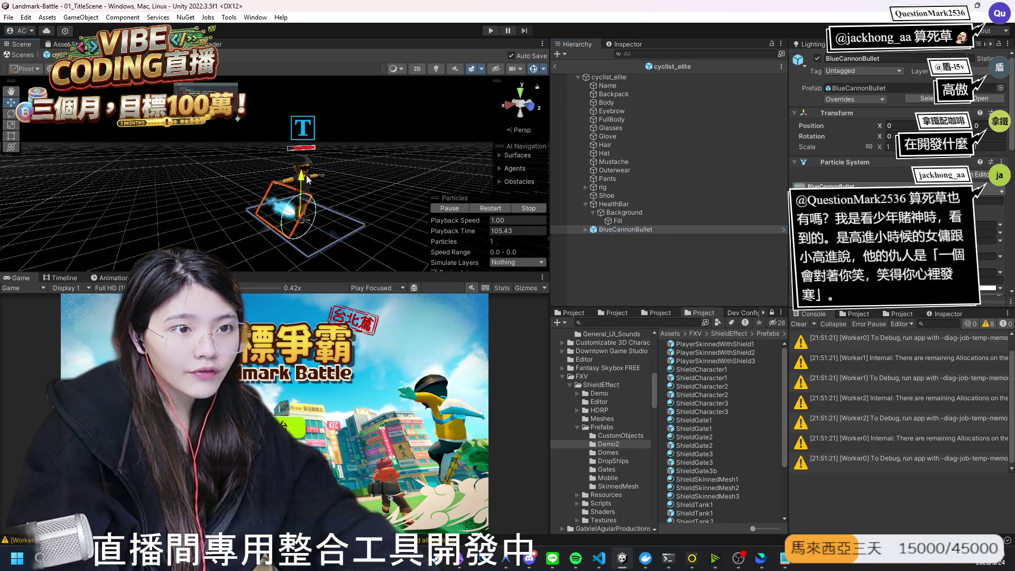
pyautogui.moveTo(304, 191)
pyautogui.mouseDown()
pyautogui.moveTo(290, 220)
pyautogui.moveTo(467, 250)
pyautogui.moveTo(300, 136)
pyautogui.moveTo(298, 185)
pyautogui.moveTo(542, 159)
pyautogui.mouseUp()
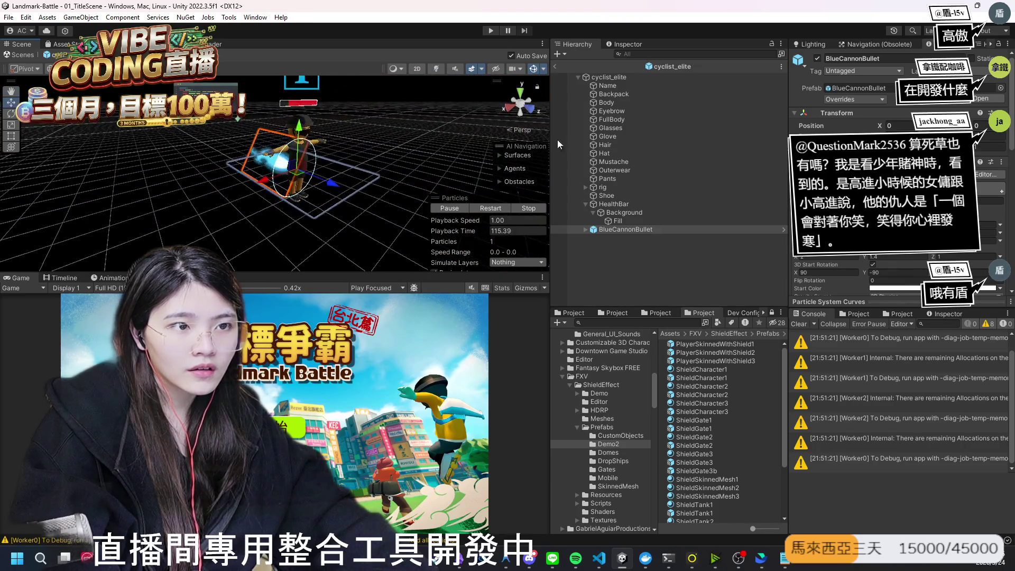
pyautogui.click(554, 66)
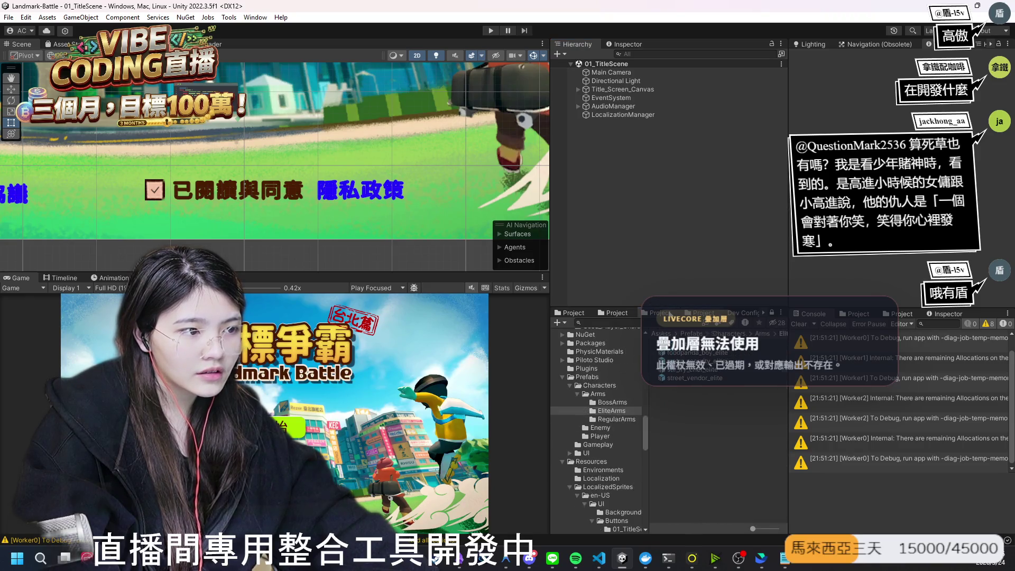
# Step: Open foodpanda_boy_elite for editing, then bring up the LiveCore alert settings page
pyautogui.doubleClick(690, 352)
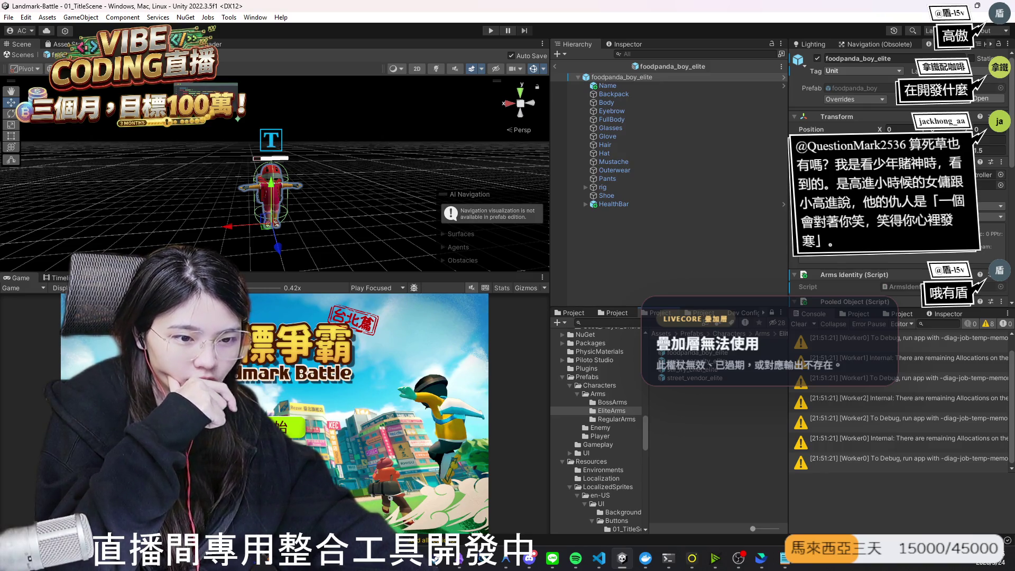
pyautogui.click(471, 522)
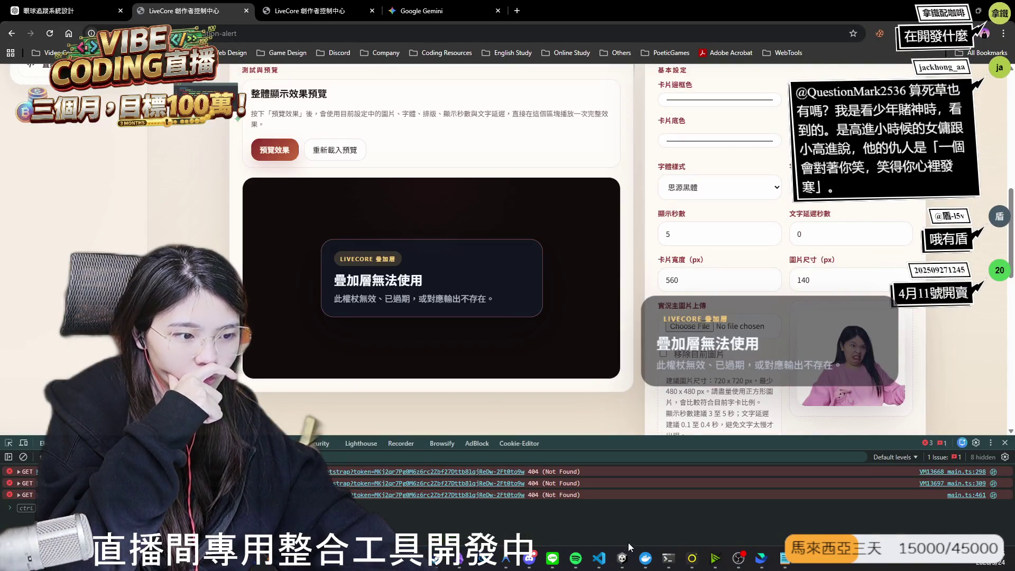
# Step: Scroll up the LiveCore alert card settings, then pass through Antigravity back to the Unity Editor
pyautogui.scroll(4, 392, 412)
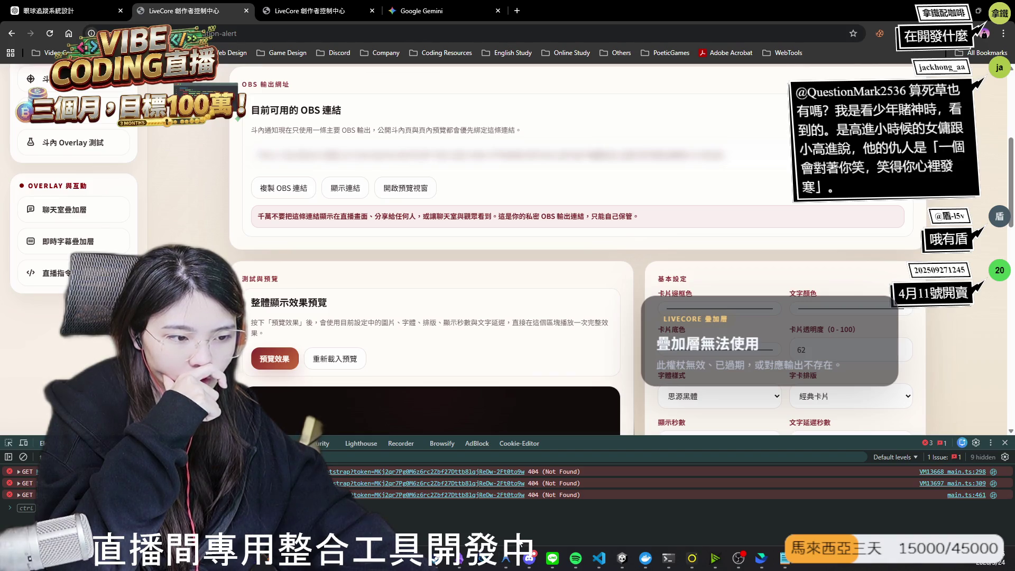
pyautogui.hotkey('alt', 'Tab')
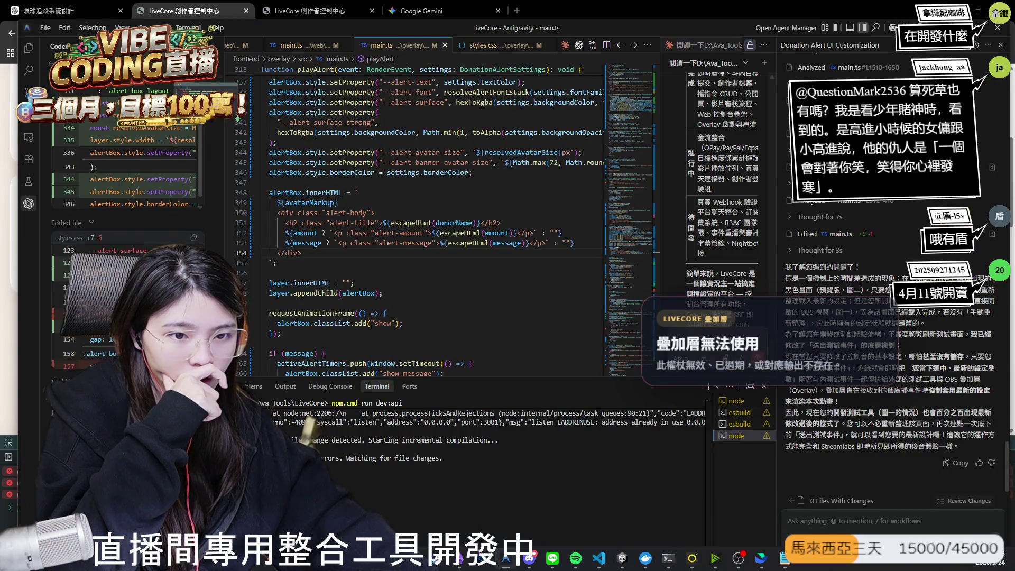
pyautogui.click(622, 558)
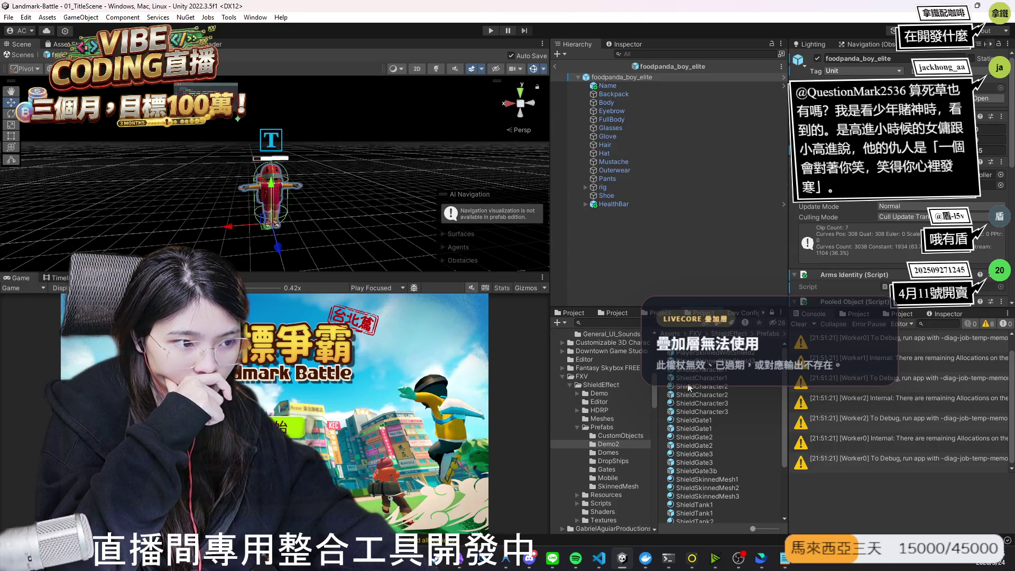
# Step: Preview PlayerSkinnedWithShield1 beside foodpanda_boy_elite, then delete it
pyautogui.moveTo(708, 343); pyautogui.dragTo(618, 77)
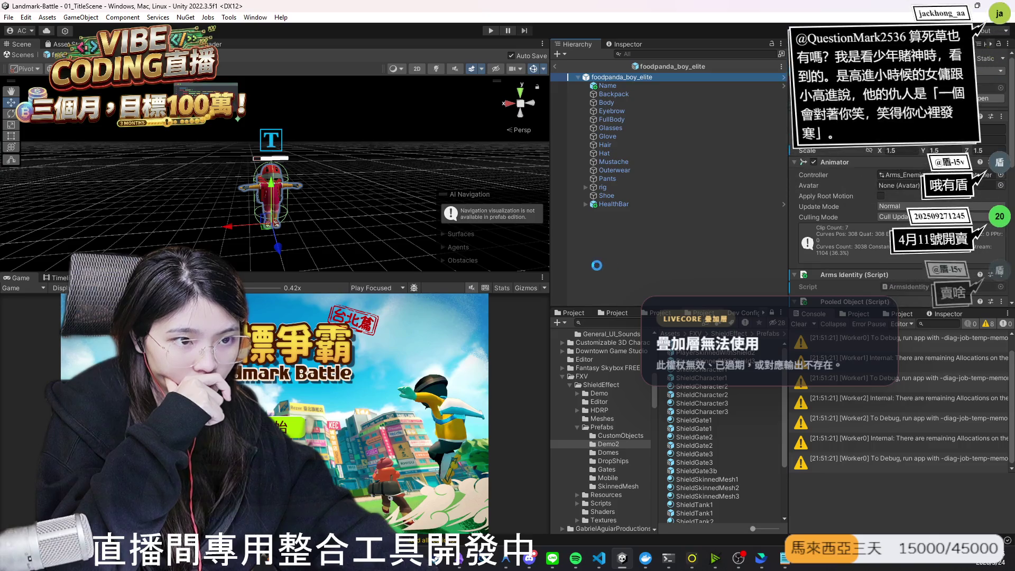
pyautogui.doubleClick(616, 212)
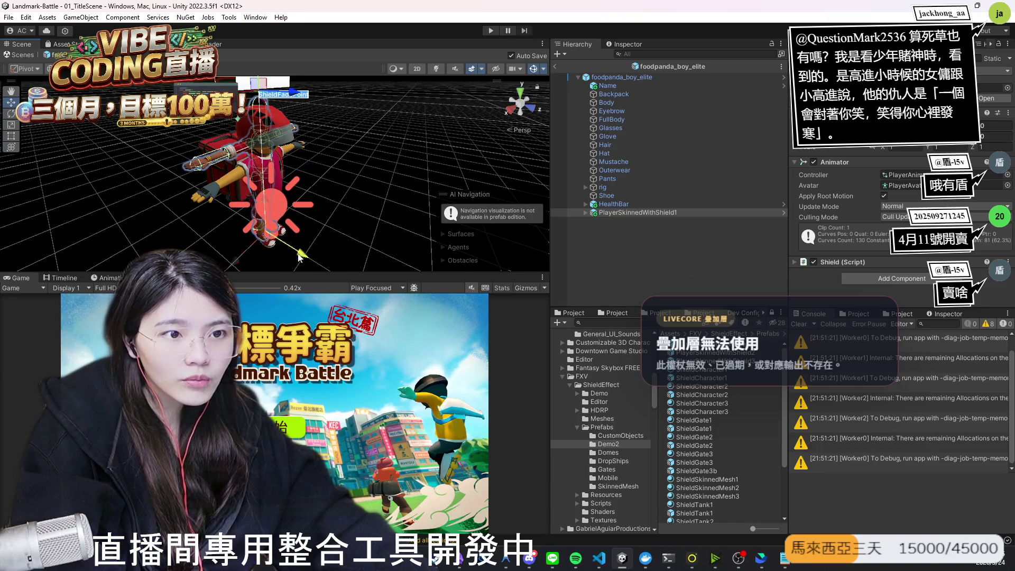
pyautogui.moveTo(290, 213); pyautogui.dragTo(382, 233)
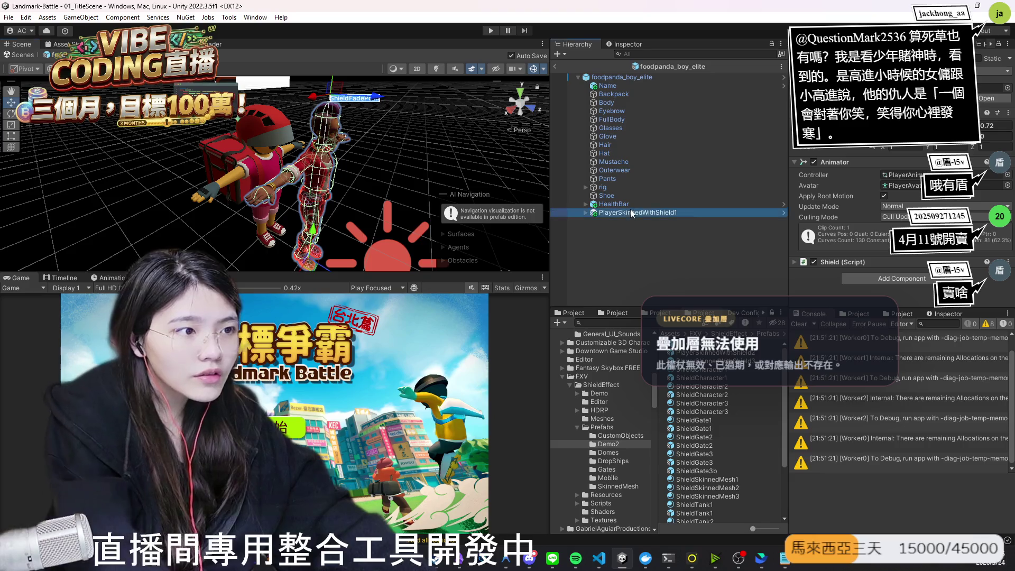
pyautogui.press('Delete')
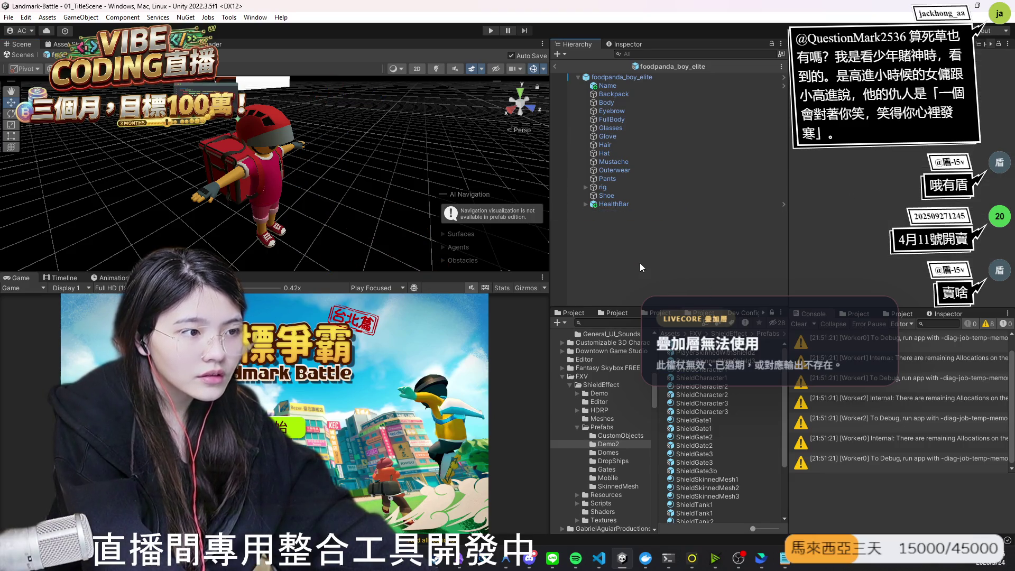
# Step: Add ShieldDropship1 from the Domes folder under foodpanda_boy_elite, then remove it
pyautogui.click(608, 452)
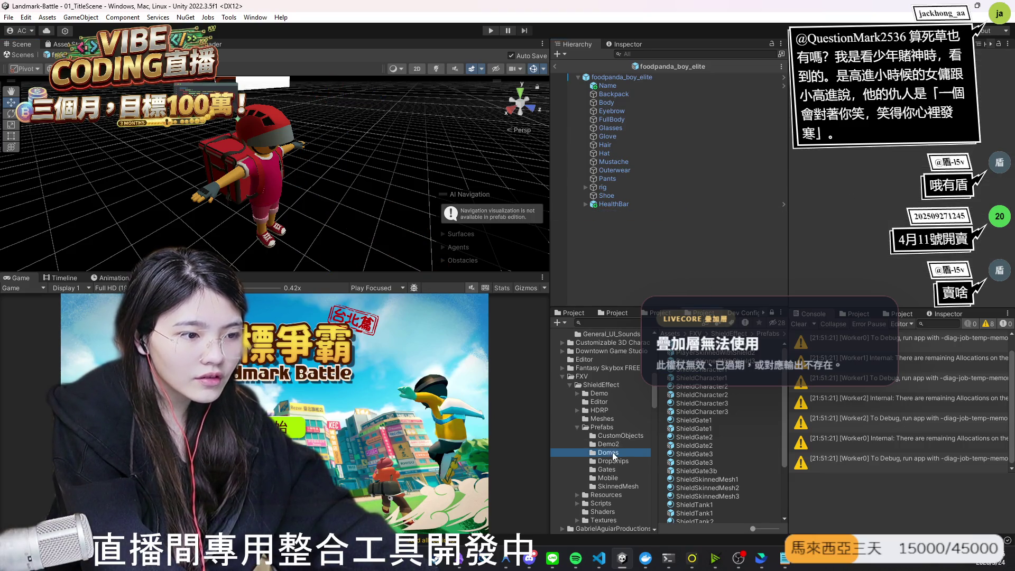
pyautogui.click(612, 460)
pyautogui.click(622, 273)
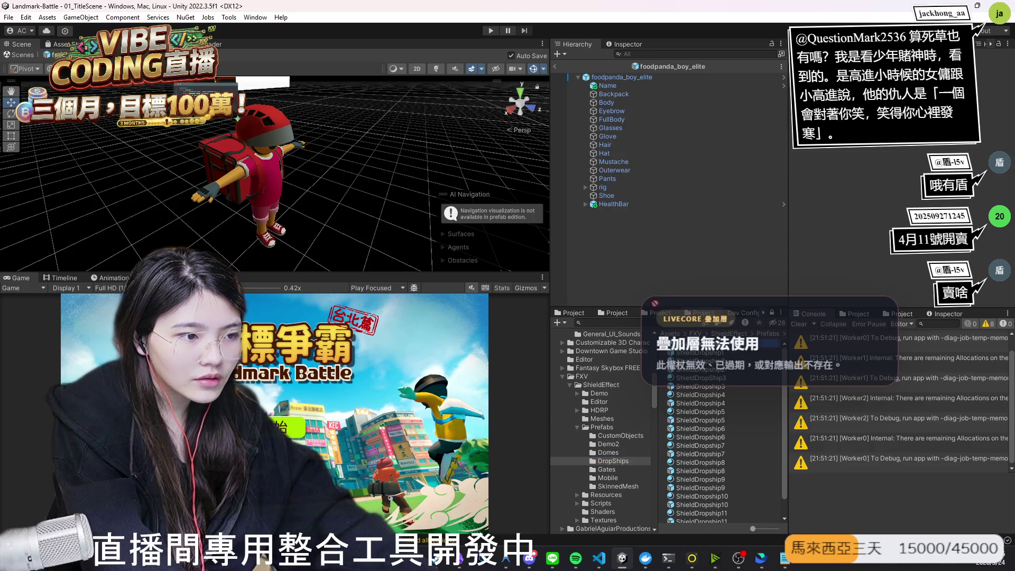
pyautogui.moveTo(687, 352); pyautogui.dragTo(617, 259)
pyautogui.scroll(-5, 275, 175)
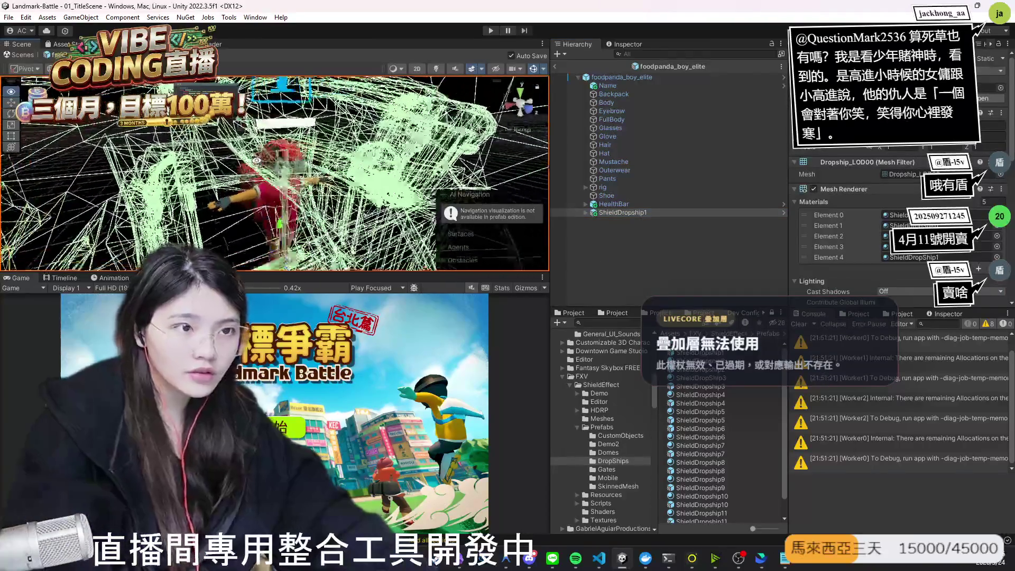
pyautogui.press('Delete')
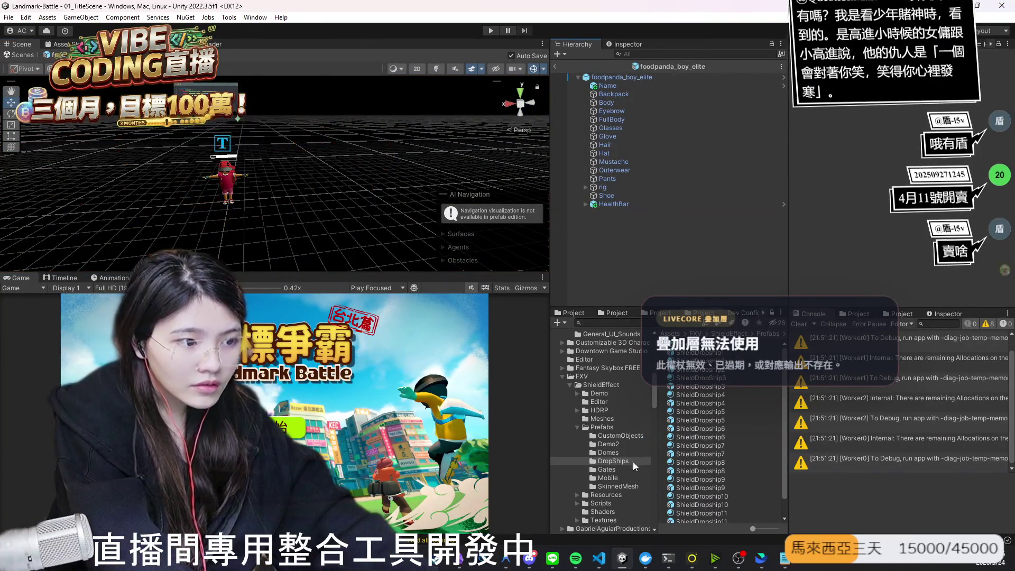
# Step: Browse the ShieldGate and mobile shield folders, then try GrenadierWithShield4 from SkinnedMesh and remove it
pyautogui.click(611, 471)
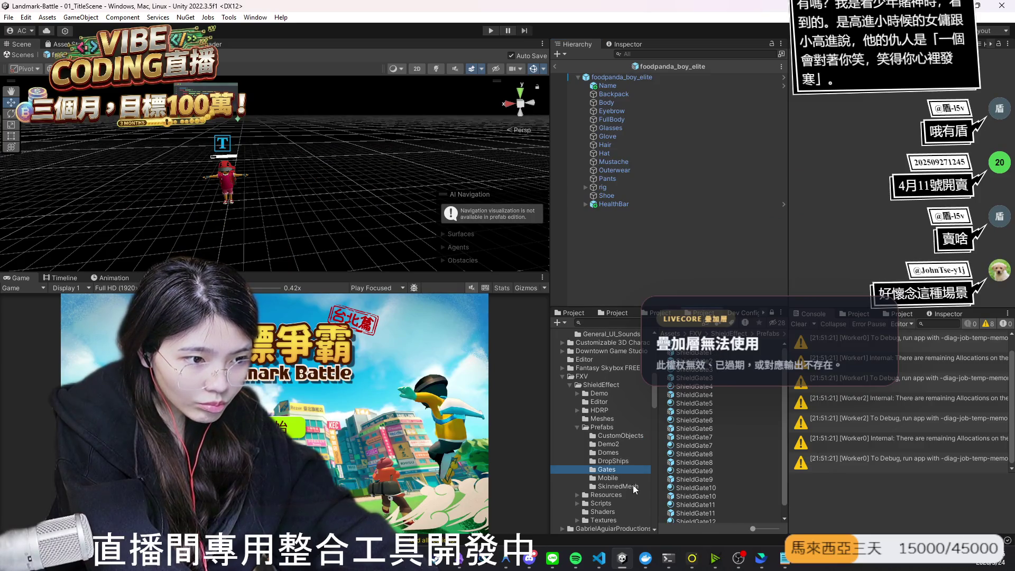
pyautogui.click(611, 478)
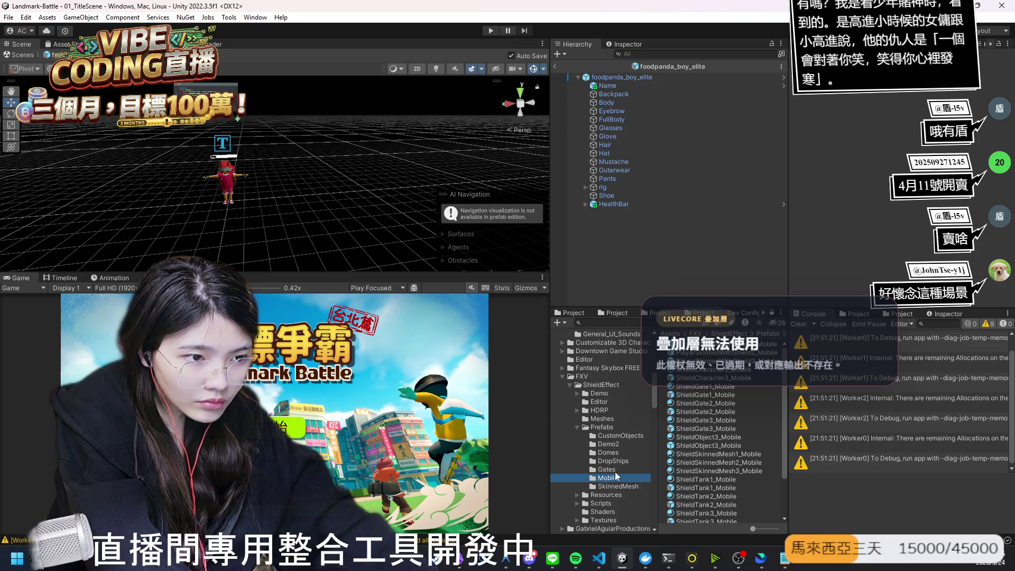
pyautogui.click(636, 486)
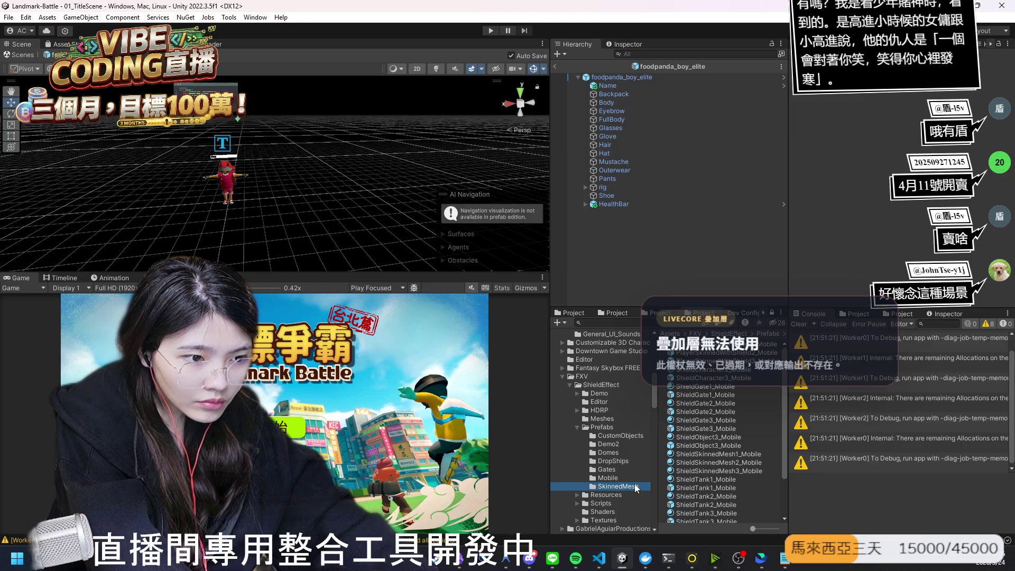
pyautogui.moveTo(718, 392)
pyautogui.mouseDown()
pyautogui.moveTo(627, 258)
pyautogui.moveTo(611, 258)
pyautogui.mouseUp()
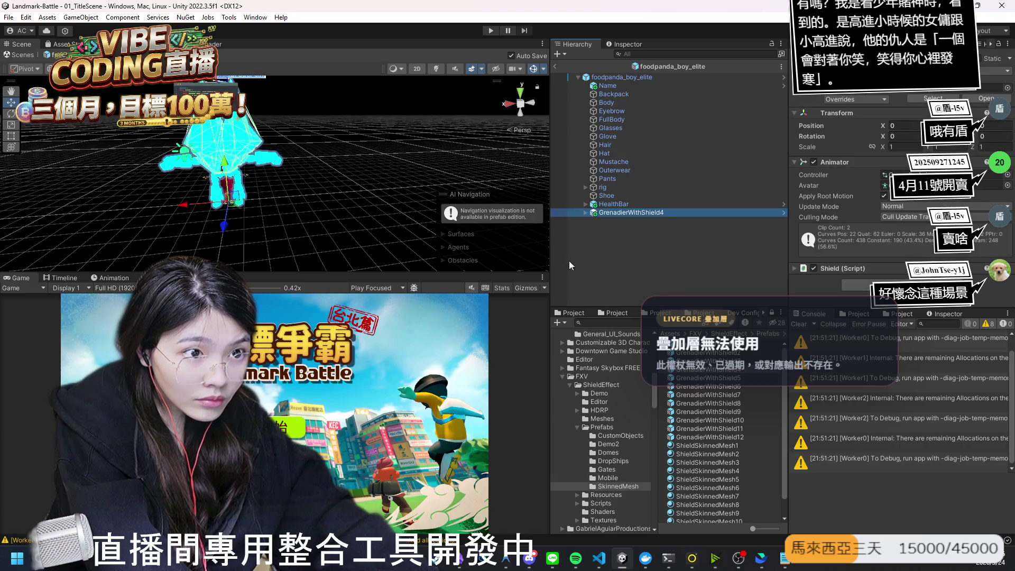
pyautogui.press('Delete')
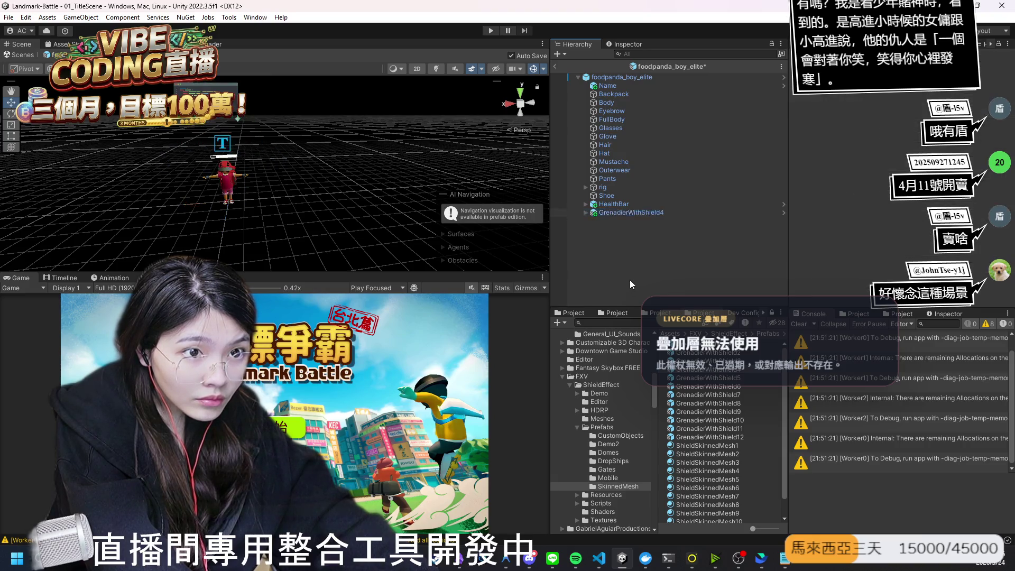
pyautogui.scroll(-3, 613, 499)
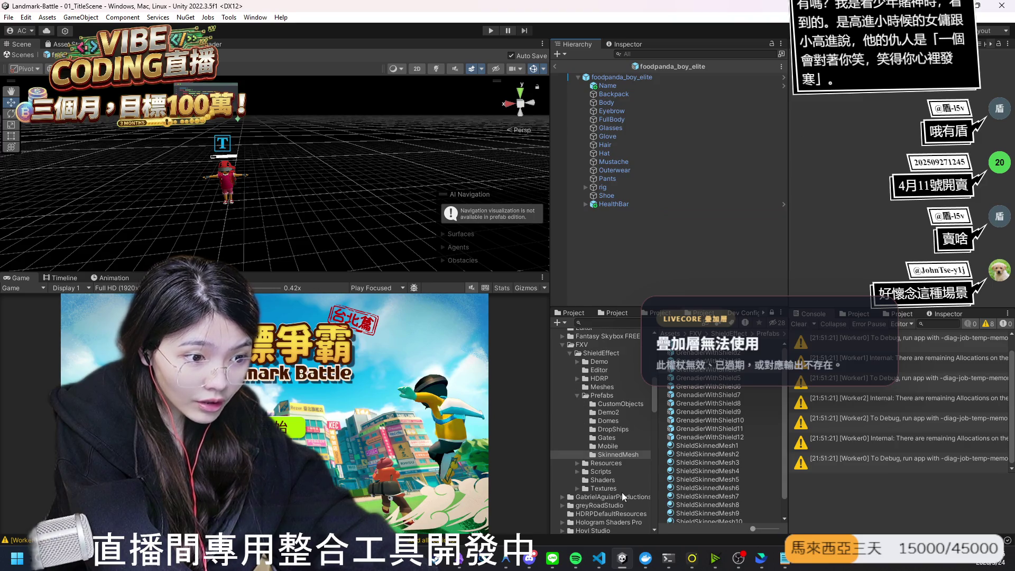
# Step: Collapse FXV and look through the GabrielAguiarProductions pack's Models folder
pyautogui.click(588, 482)
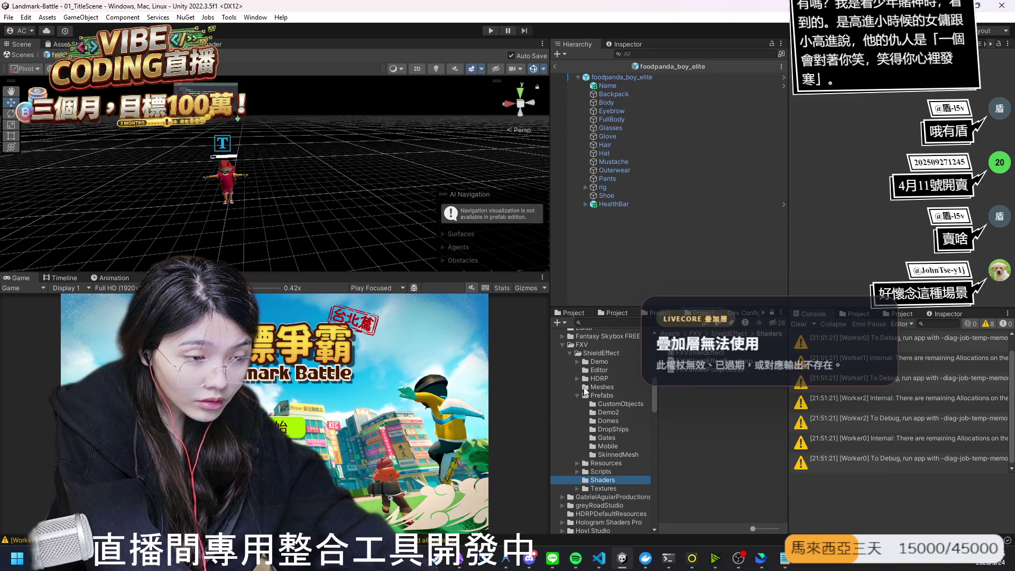
pyautogui.click(562, 344)
pyautogui.click(561, 353)
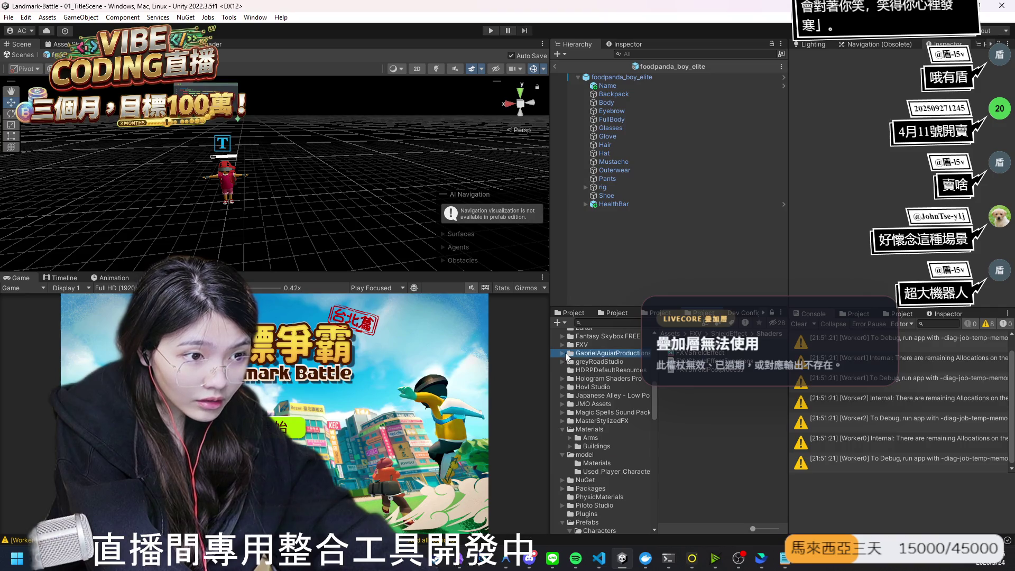
pyautogui.click(560, 353)
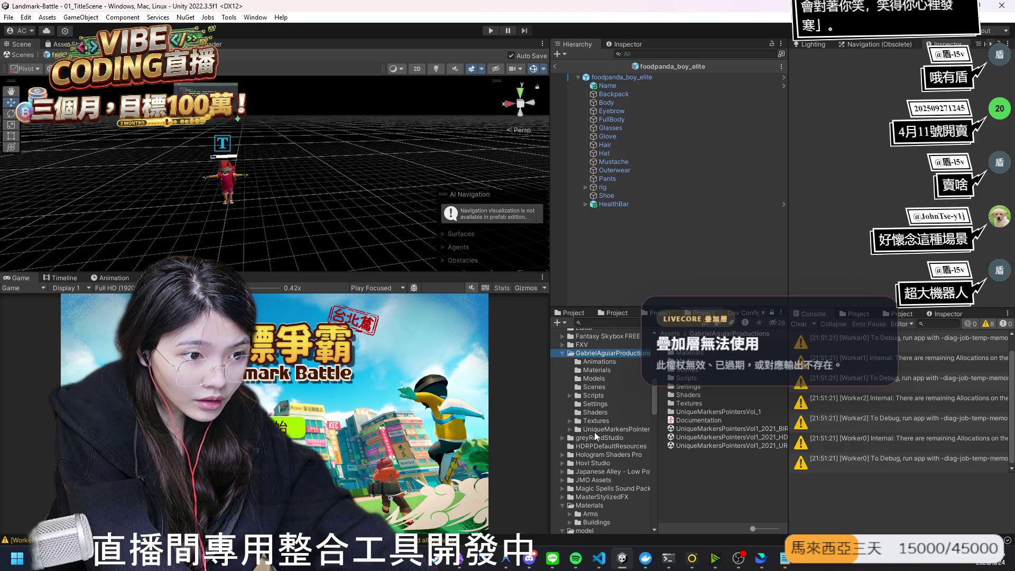
pyautogui.click(599, 380)
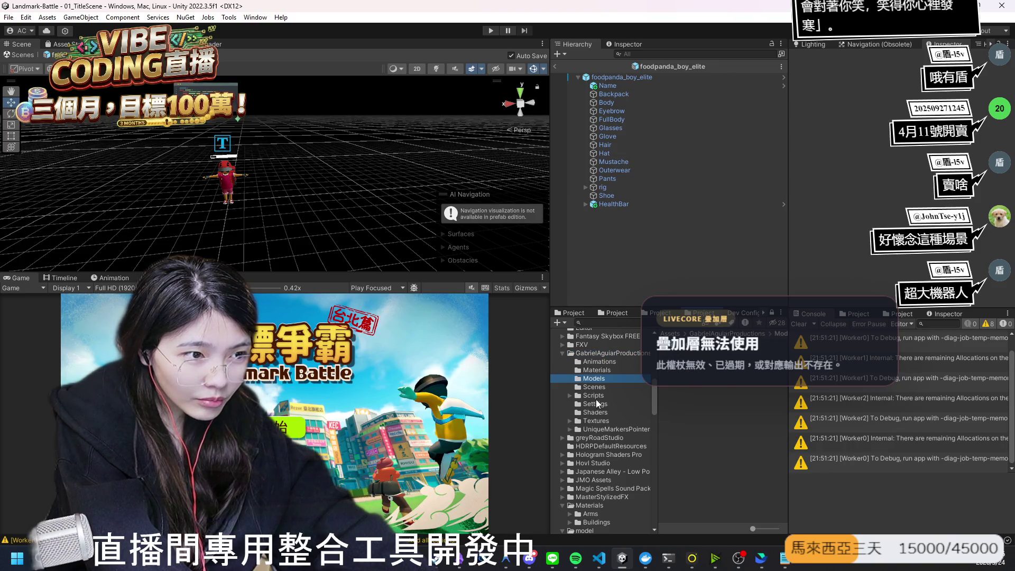
pyautogui.click(568, 354)
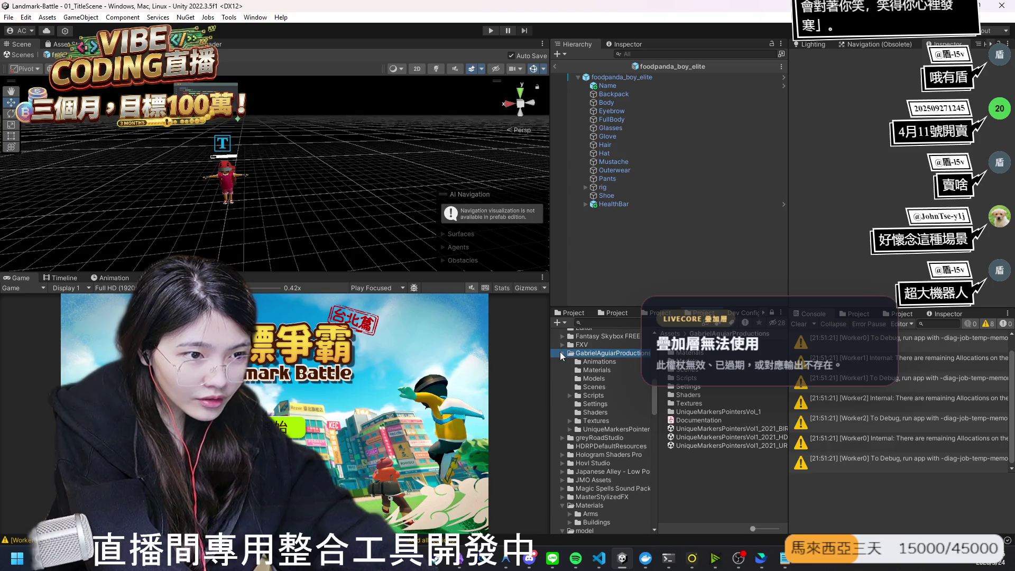
pyautogui.click(562, 353)
# Step: Browse greyRoadStudio's LowPolyTreePack tree and rock prefabs
pyautogui.click(562, 370)
pyautogui.click(562, 361)
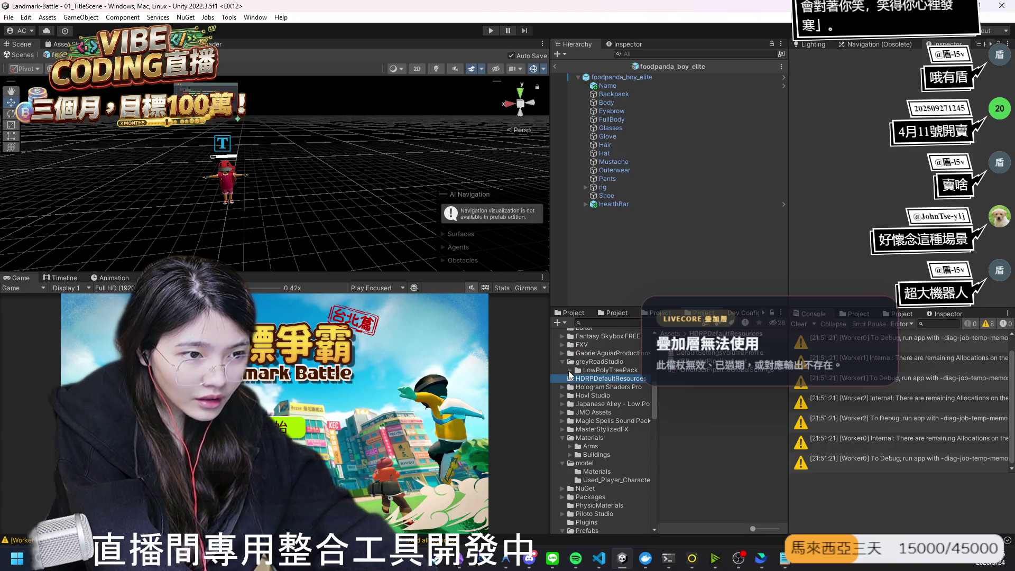
pyautogui.click(569, 370)
pyautogui.click(601, 395)
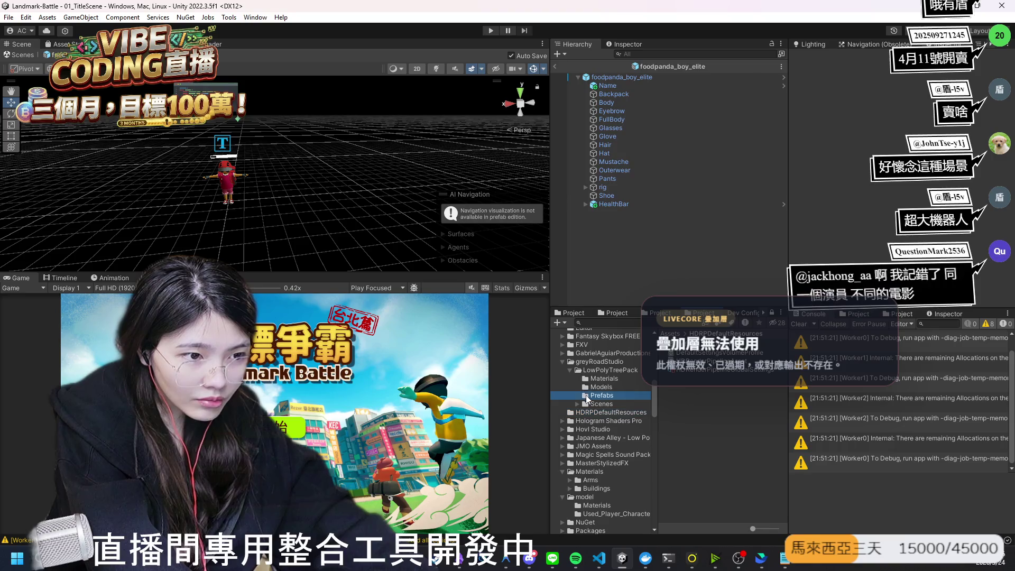
pyautogui.click(570, 364)
pyautogui.click(561, 361)
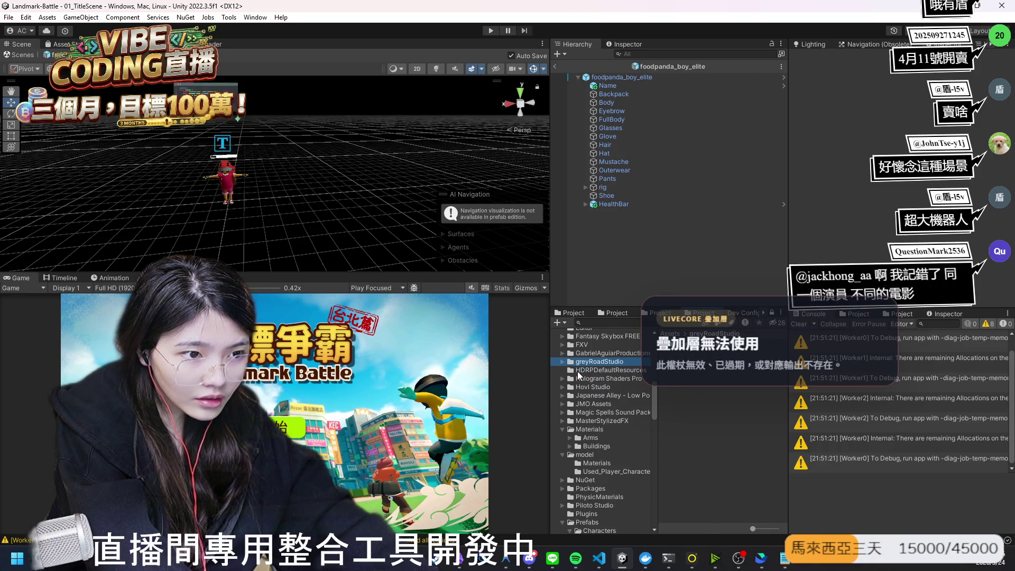
# Step: Look through Hologram Shaders Pro's shader files and Demo prefabs
pyautogui.click(579, 378)
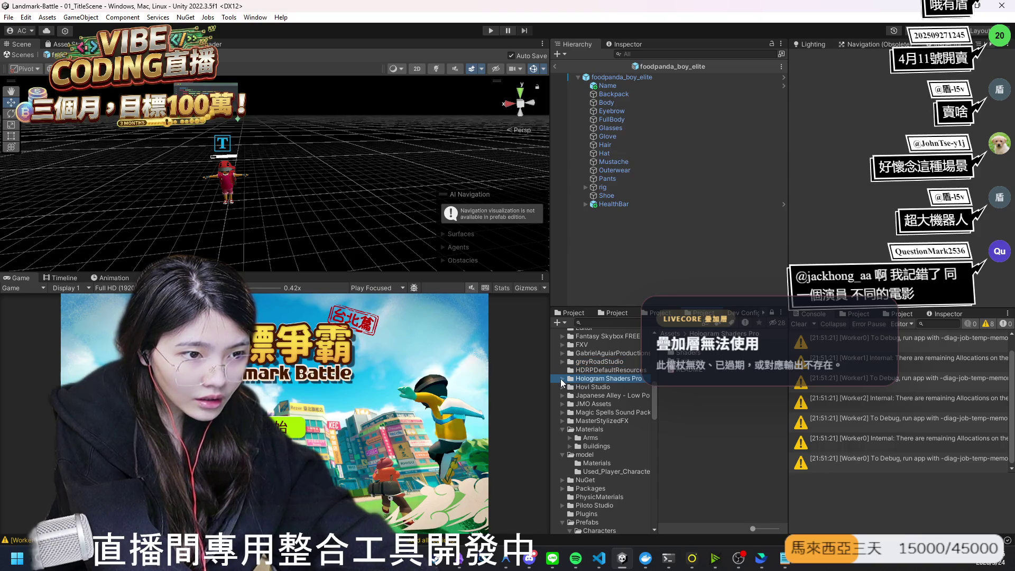
pyautogui.click(560, 378)
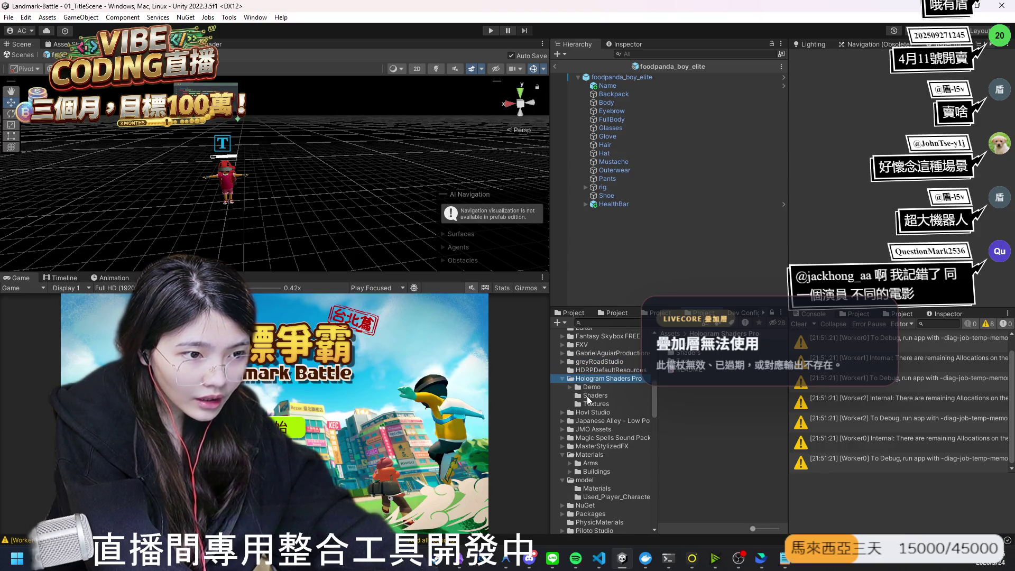
pyautogui.click(581, 396)
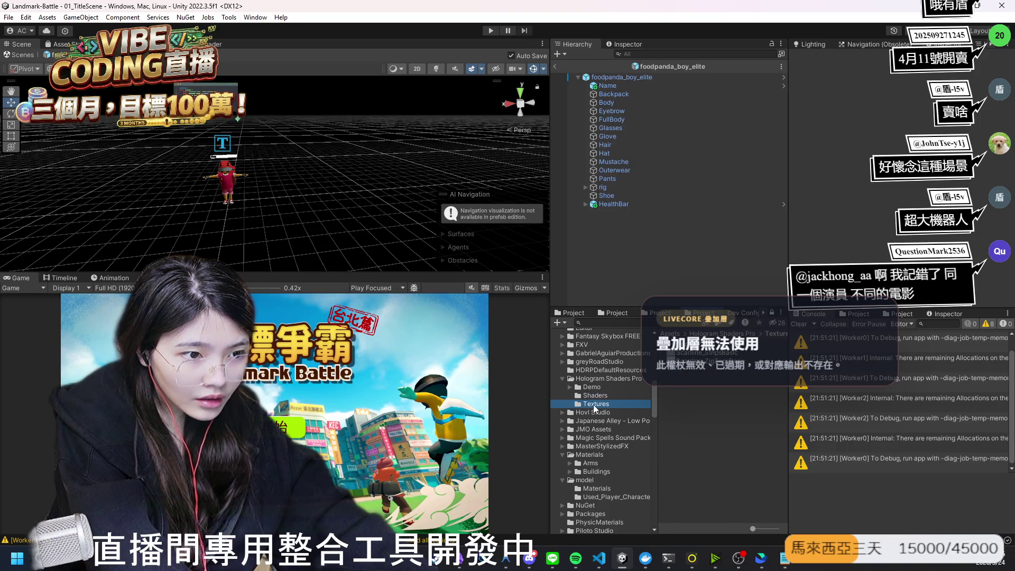
pyautogui.click(575, 386)
pyautogui.click(569, 386)
pyautogui.click(598, 411)
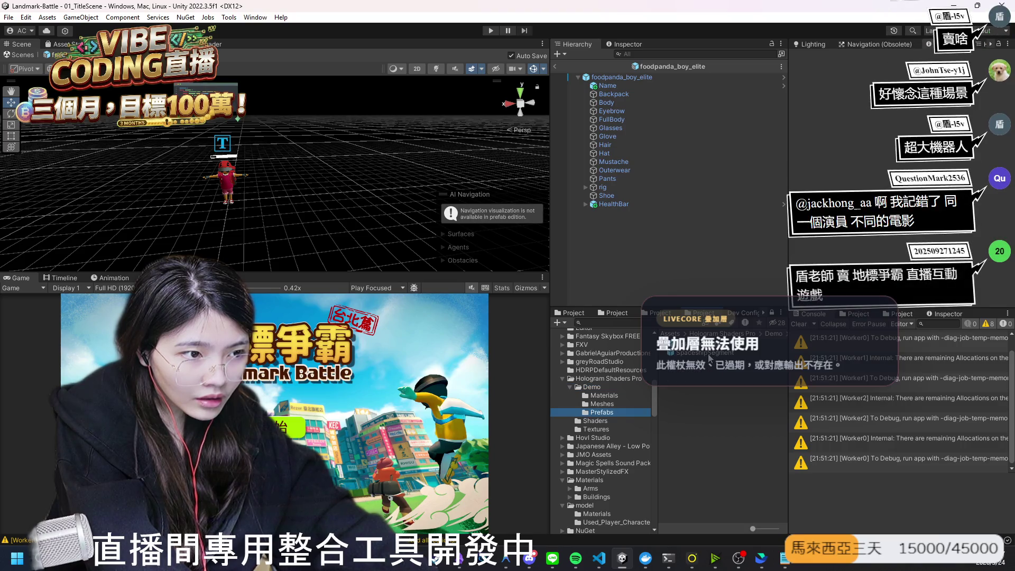
pyautogui.click(556, 386)
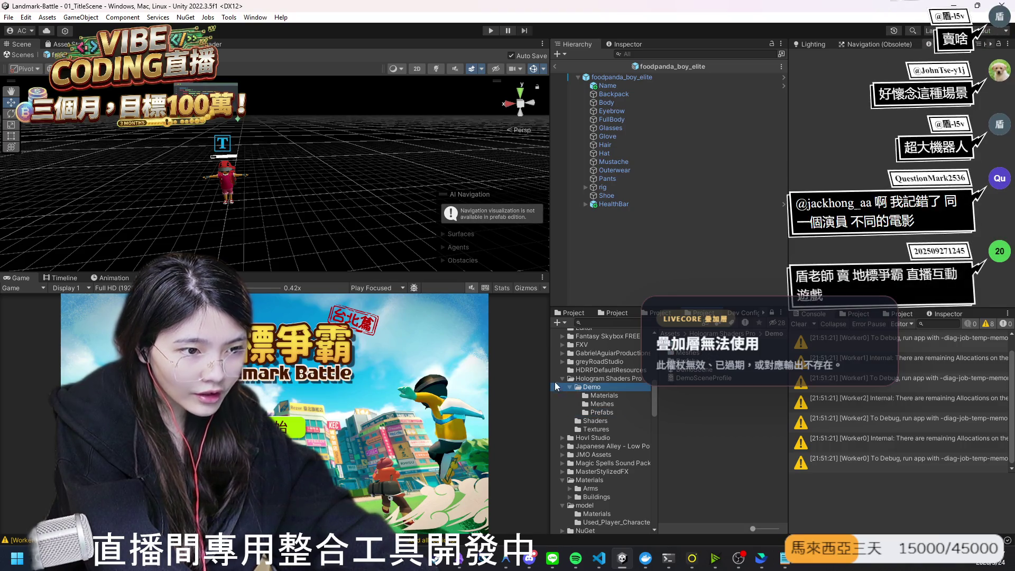
pyautogui.click(561, 378)
# Step: Open Hovl Studio's particle projectile prefabs and add Projectile 1 nature arrow to the character
pyautogui.click(560, 387)
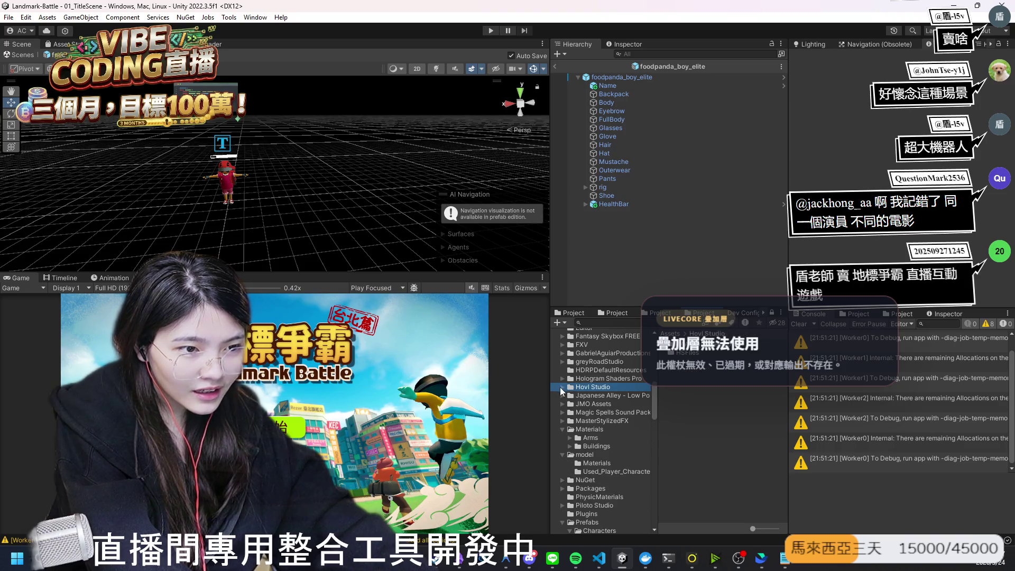
pyautogui.click(561, 386)
pyautogui.click(616, 419)
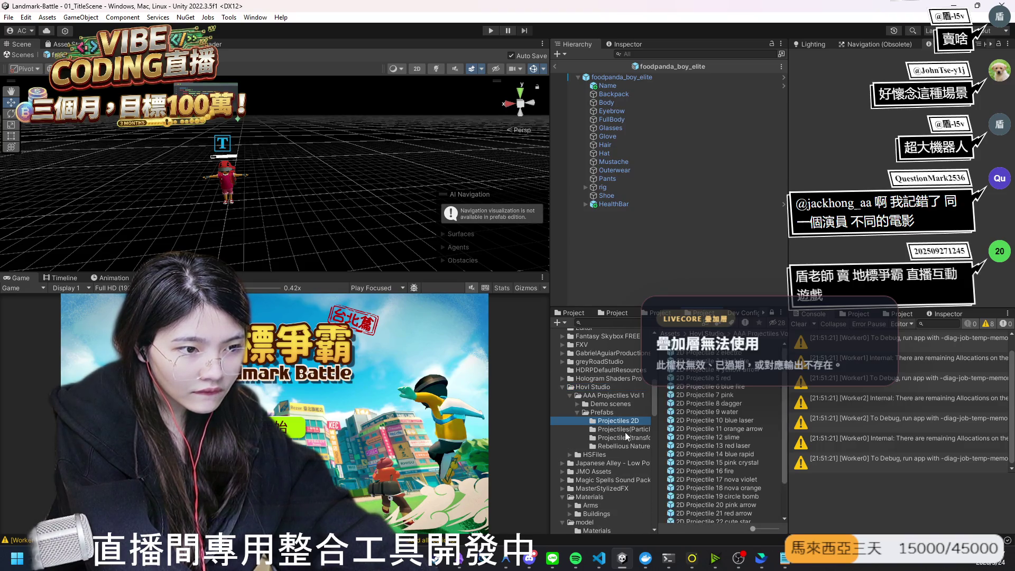
pyautogui.click(624, 432)
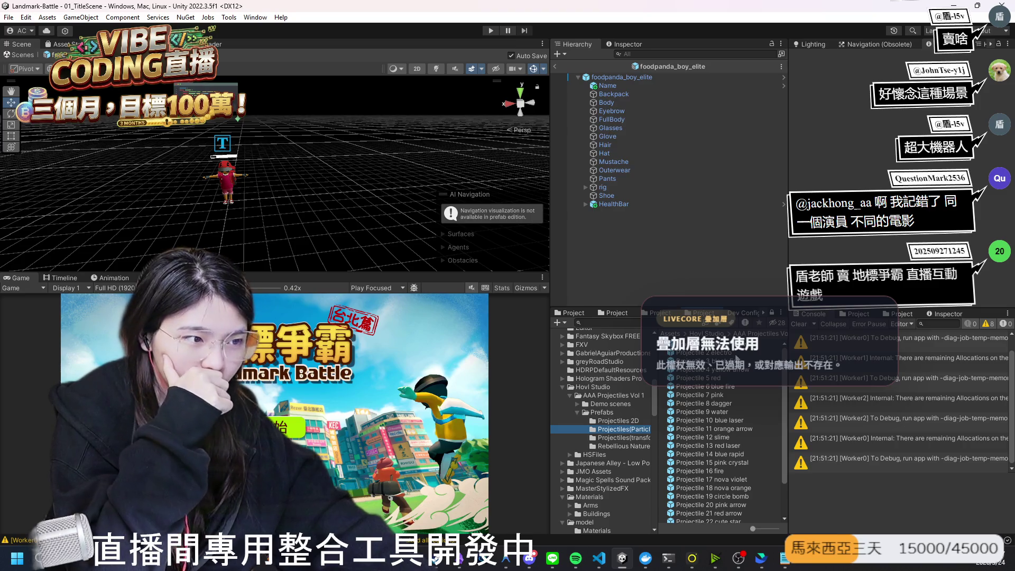
pyautogui.moveTo(698, 344)
pyautogui.mouseDown()
pyautogui.moveTo(628, 265)
pyautogui.moveTo(607, 268)
pyautogui.mouseUp()
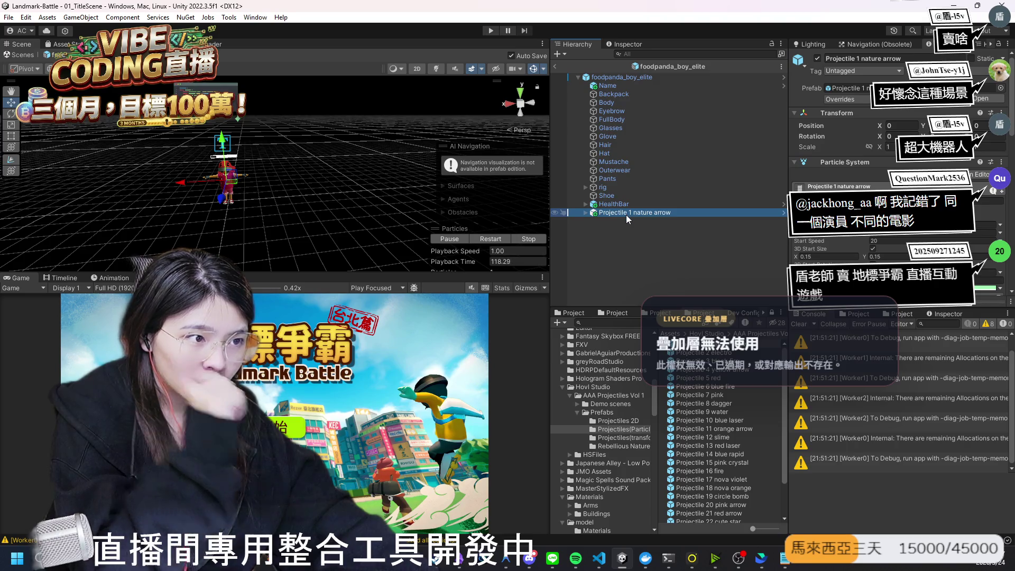
# Step: Remove the nature arrow projectile, then try and remove the Projectile 8 dagger
pyautogui.press('Delete')
pyautogui.moveTo(703, 404); pyautogui.dragTo(610, 249)
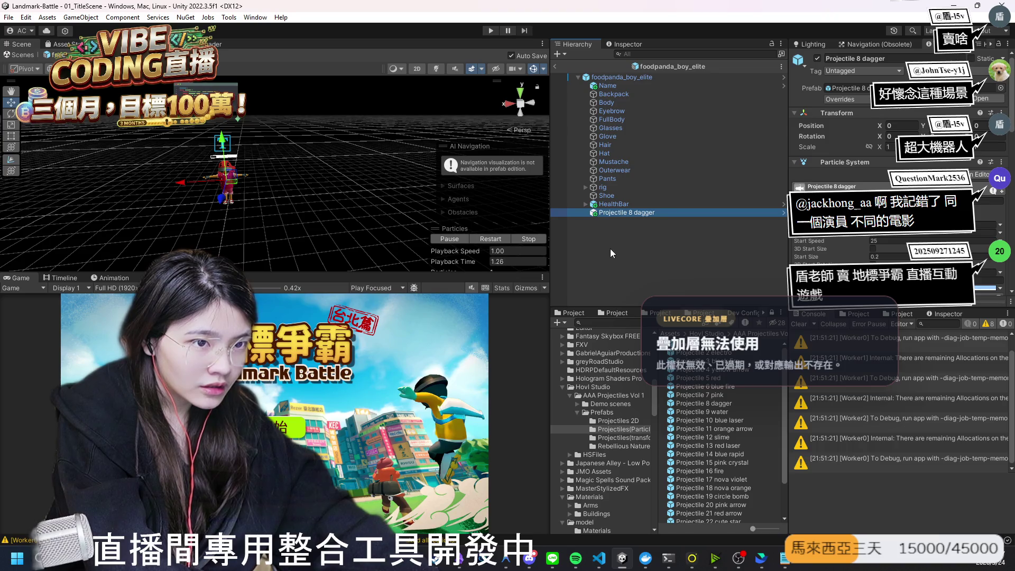
pyautogui.press('Delete')
# Step: Add Dragon punch flash from Rebellious Nature, replay it several times, then delete it
pyautogui.click(620, 446)
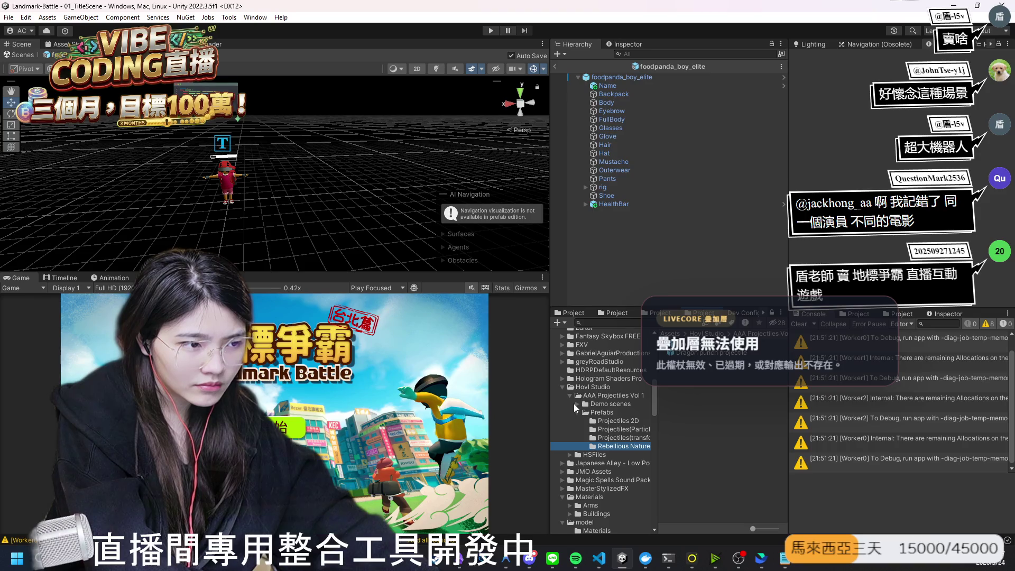
pyautogui.moveTo(687, 344)
pyautogui.mouseDown()
pyautogui.moveTo(370, 185)
pyautogui.moveTo(238, 180)
pyautogui.moveTo(287, 200)
pyautogui.mouseUp()
pyautogui.moveTo(302, 205); pyautogui.dragTo(370, 217)
pyautogui.click(447, 239)
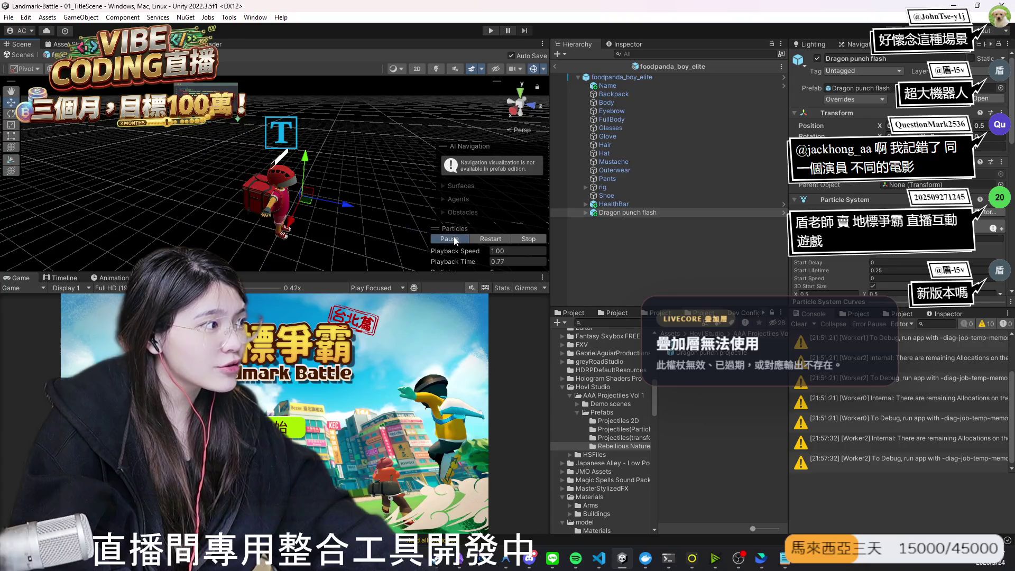
pyautogui.click(453, 240)
pyautogui.click(480, 244)
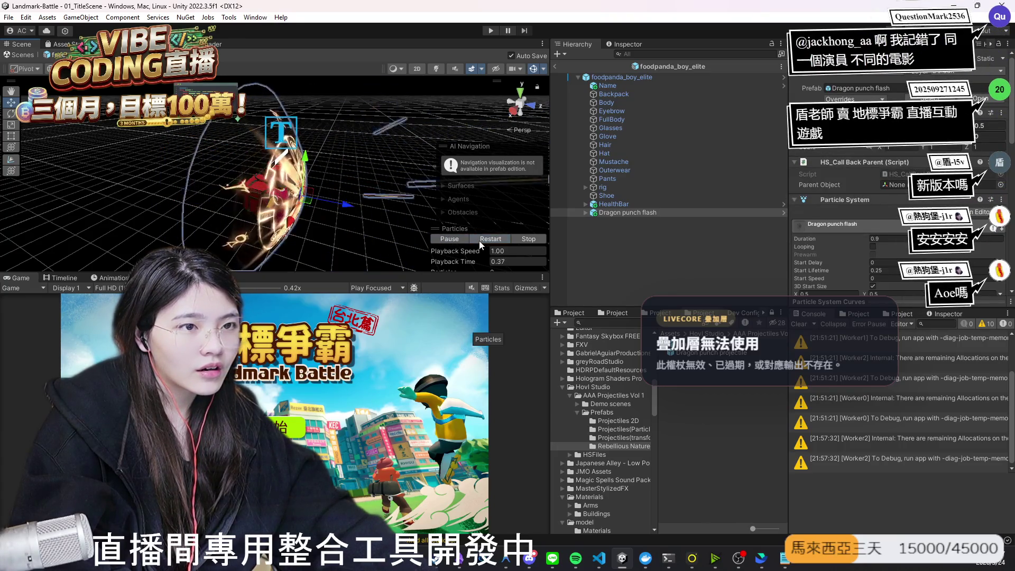
pyautogui.click(479, 244)
pyautogui.click(480, 244)
pyautogui.click(479, 240)
pyautogui.click(479, 240)
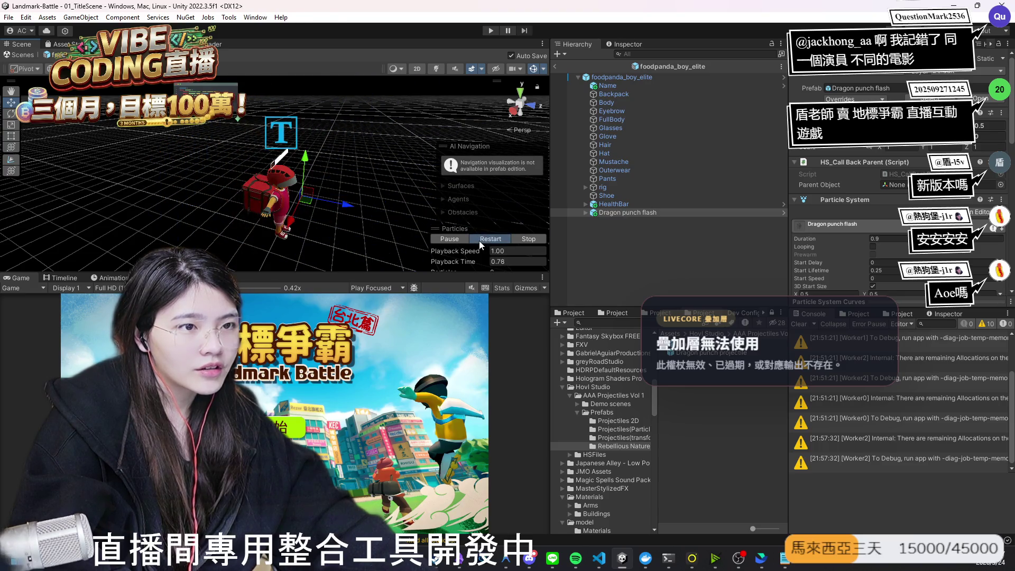
pyautogui.click(441, 238)
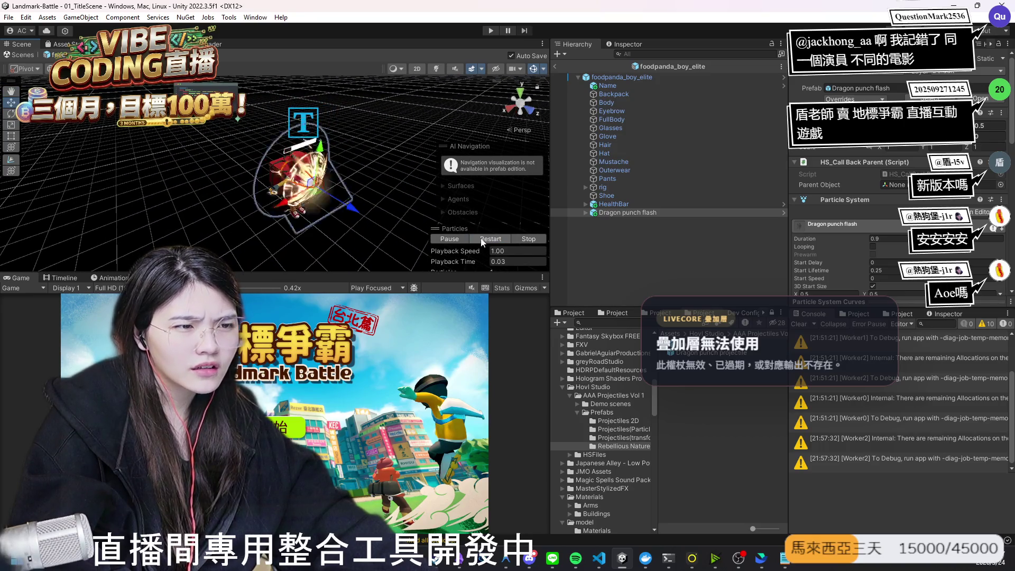
pyautogui.click(487, 239)
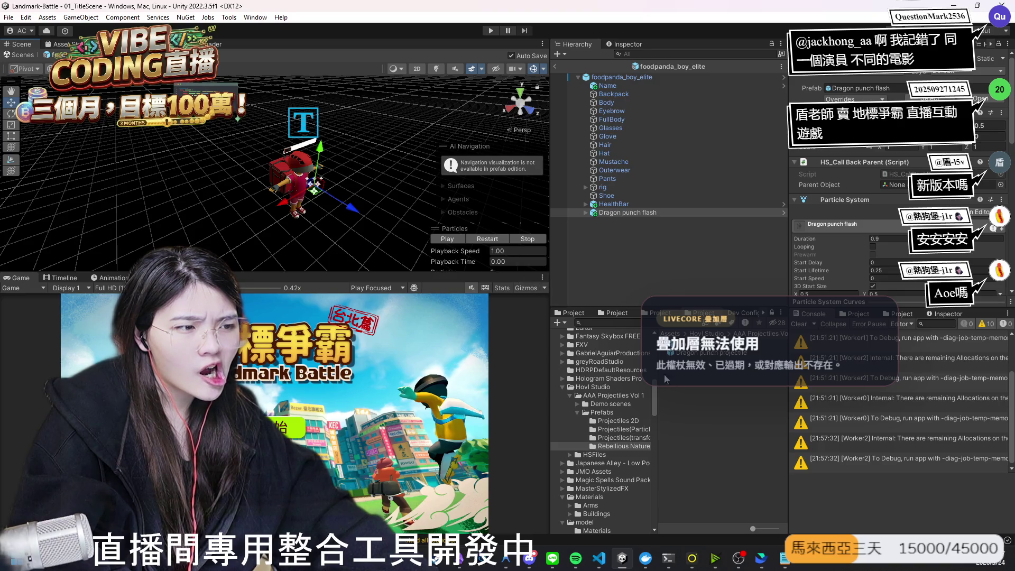
pyautogui.press('Delete')
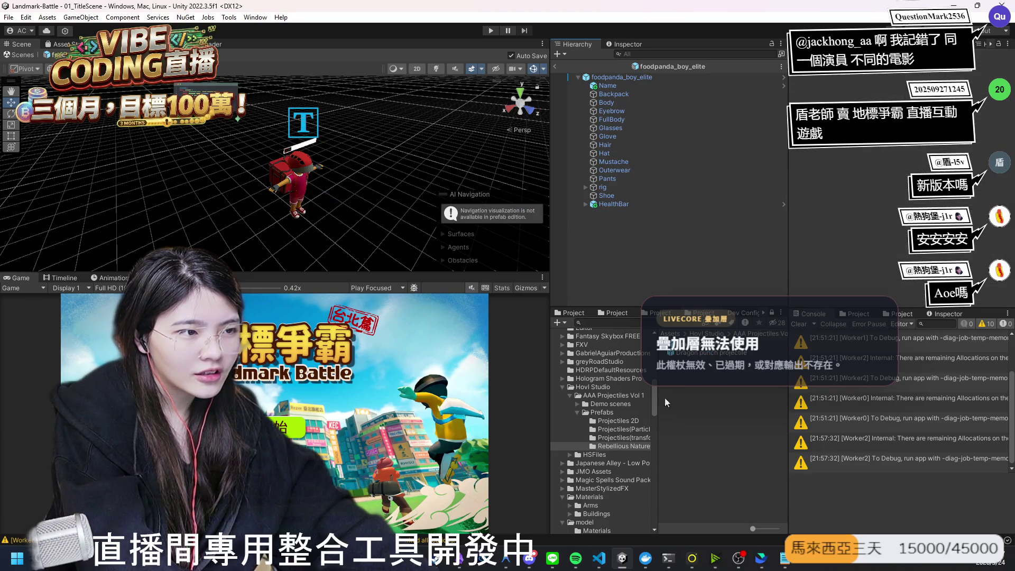
# Step: Expand Japanese Alley and look through its MATERIALS and PREFABS folders
pyautogui.click(565, 465)
pyautogui.click(562, 463)
pyautogui.click(577, 472)
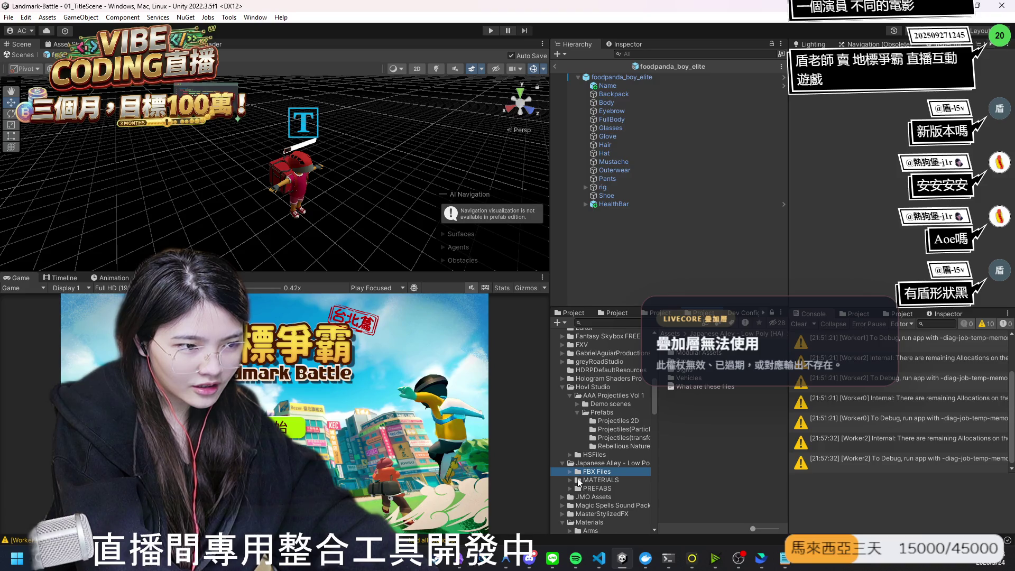
pyautogui.click(593, 480)
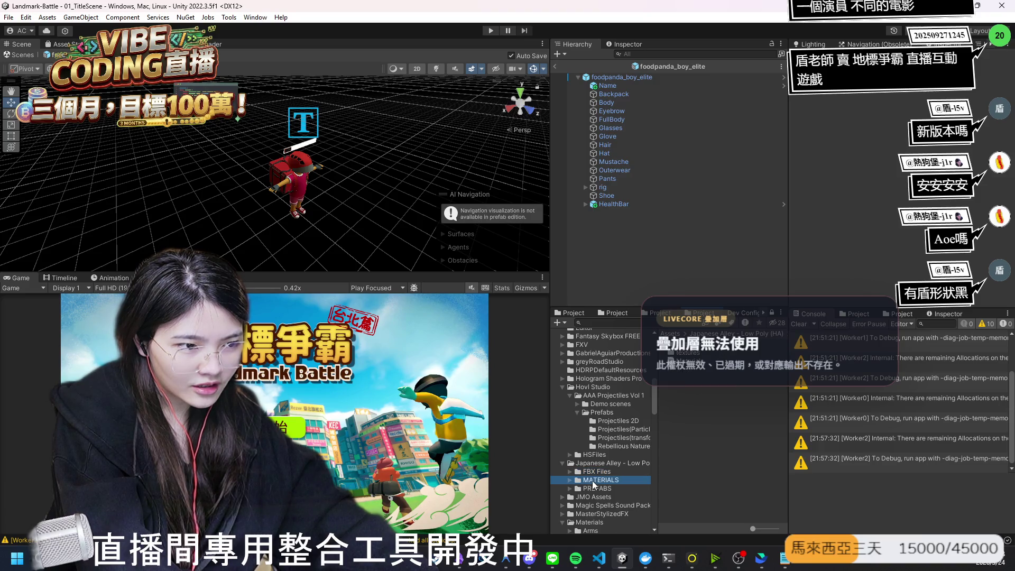
pyautogui.click(593, 490)
# Step: Expand JMO Assets and Magic Spells Sound Pack, listing the Black spell sounds
pyautogui.click(562, 464)
pyautogui.click(563, 470)
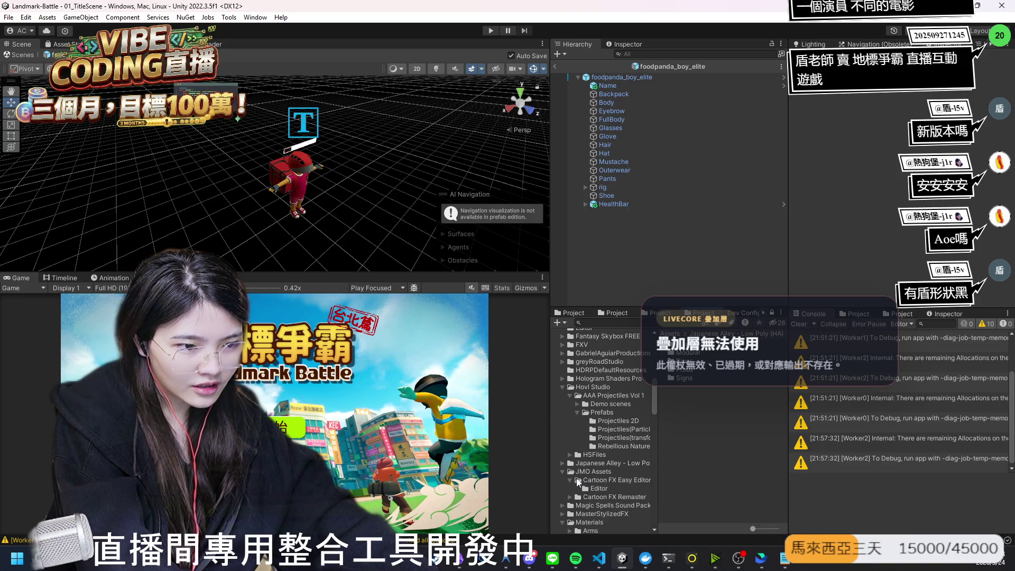
pyautogui.click(561, 472)
pyautogui.click(562, 479)
pyautogui.click(585, 479)
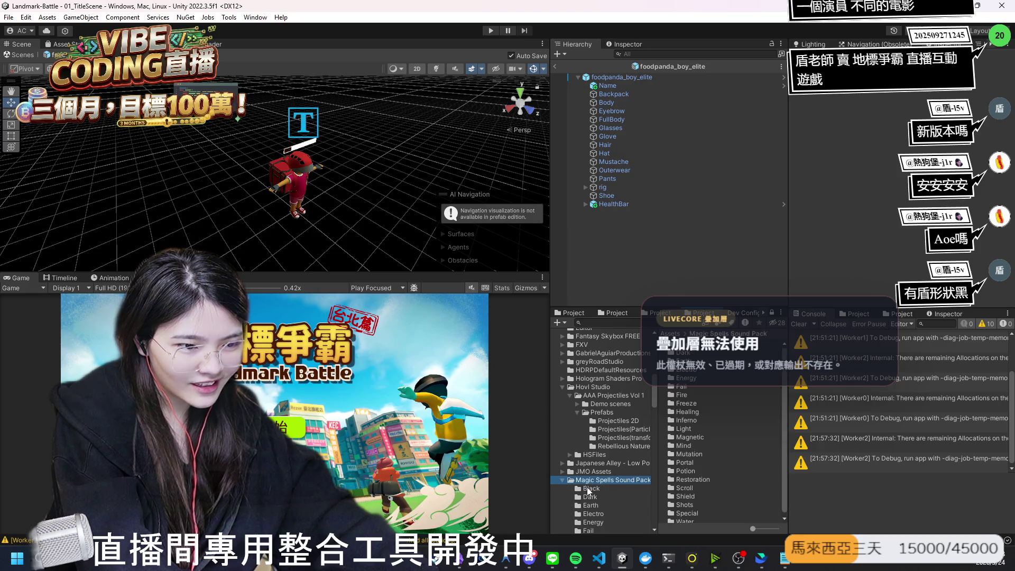
pyautogui.click(587, 491)
pyautogui.scroll(-2, 588, 490)
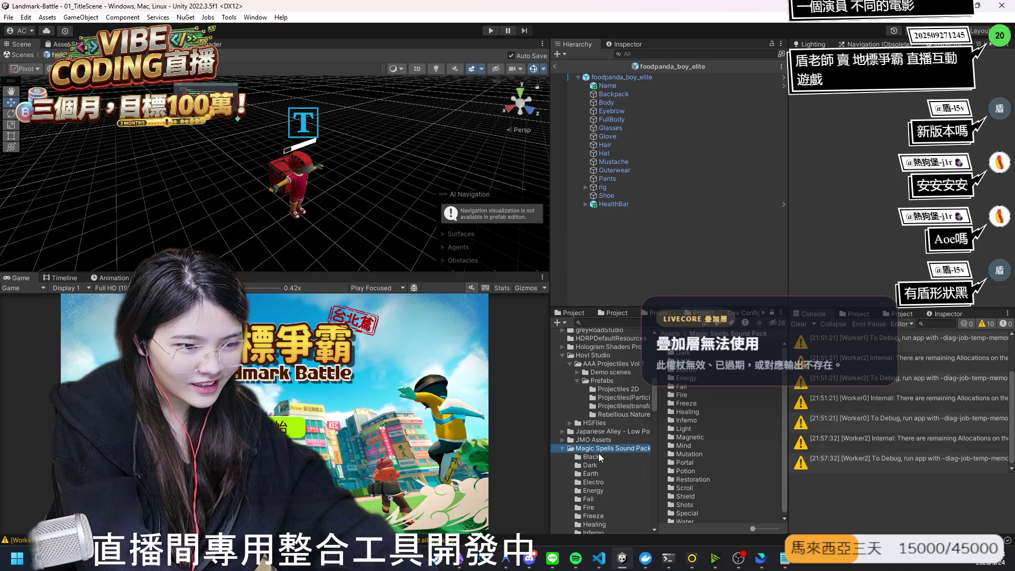
# Step: Open MasterStylizedFX > Prefabs to list effect folders like BlueCannon, Buffs and Charge
pyautogui.click(562, 448)
pyautogui.click(568, 457)
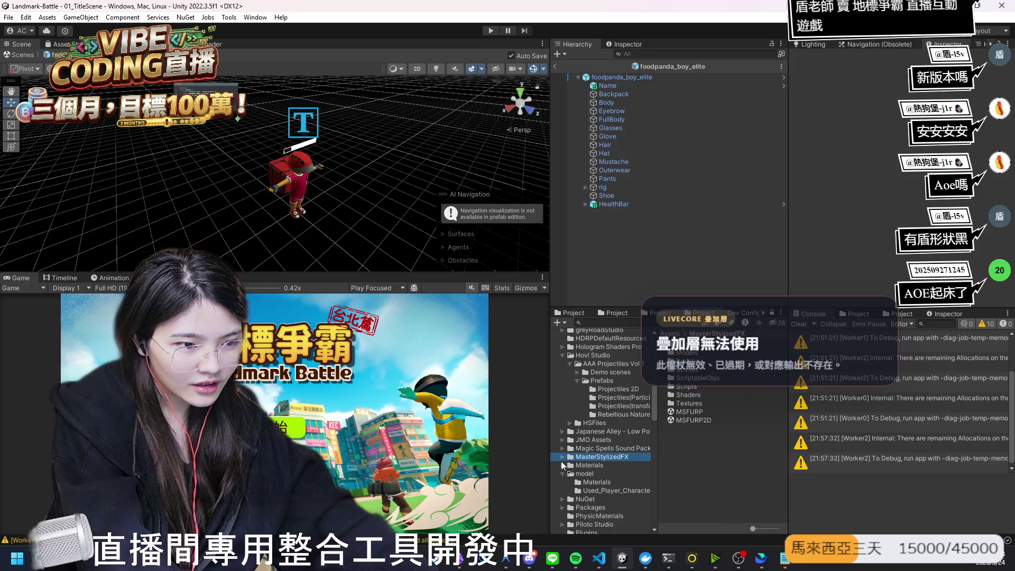
pyautogui.click(562, 458)
pyautogui.click(601, 482)
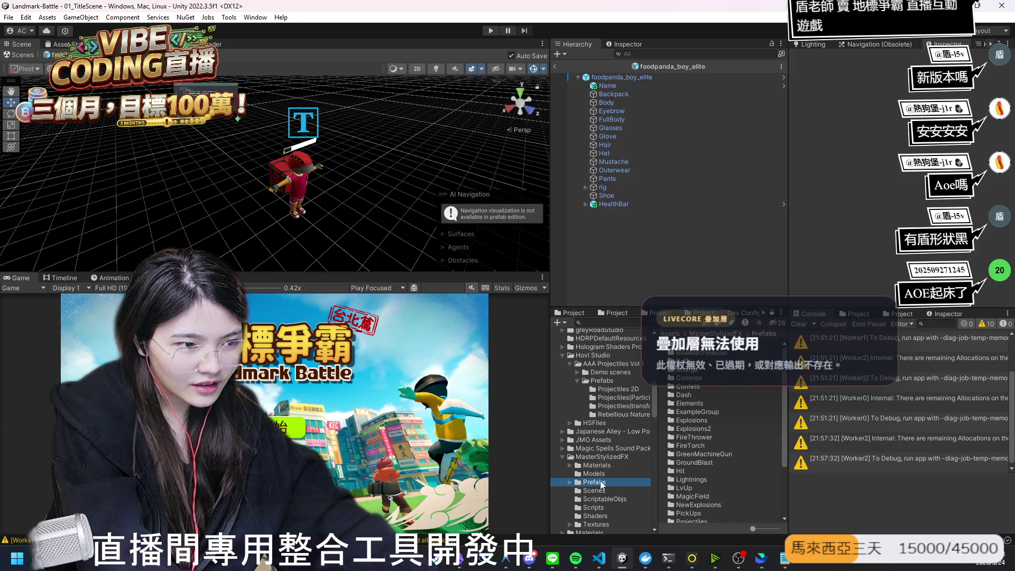
pyautogui.click(569, 482)
pyautogui.press('Down')
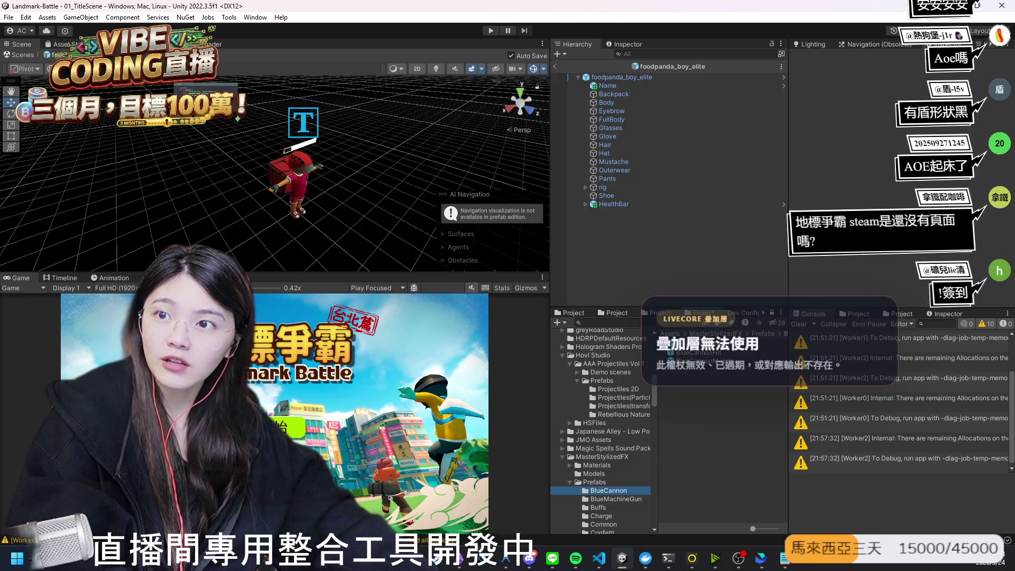
pyautogui.press('super+d')
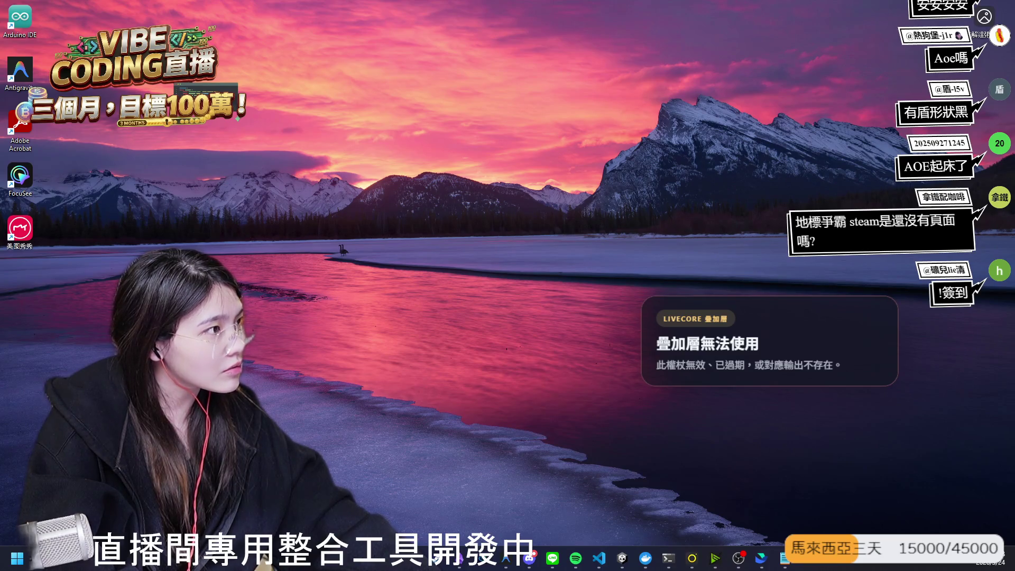
pyautogui.press('super+d')
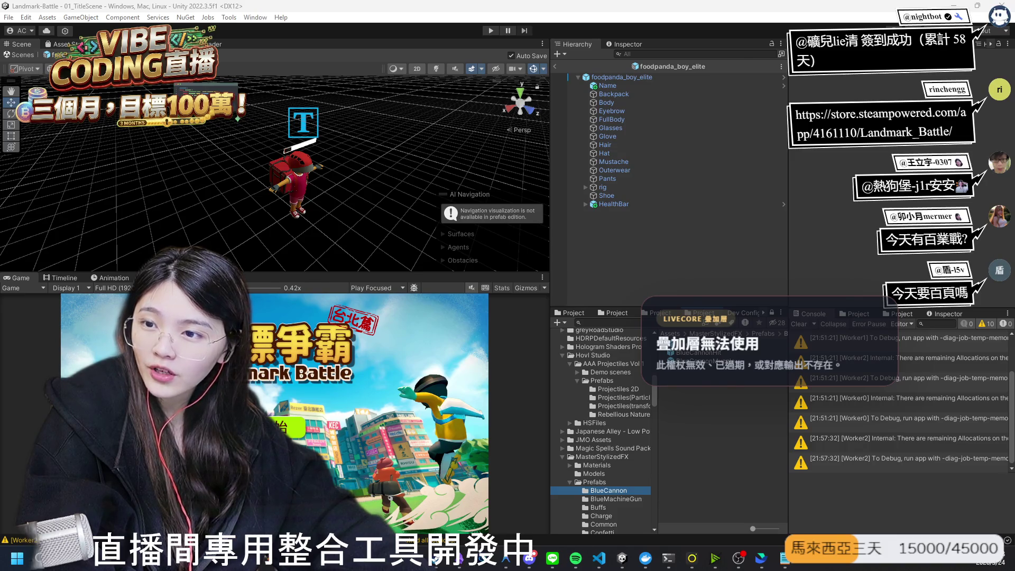
pyautogui.hotkey('alt', 'Tab')
pyautogui.hotkey('alt', 'Tab')
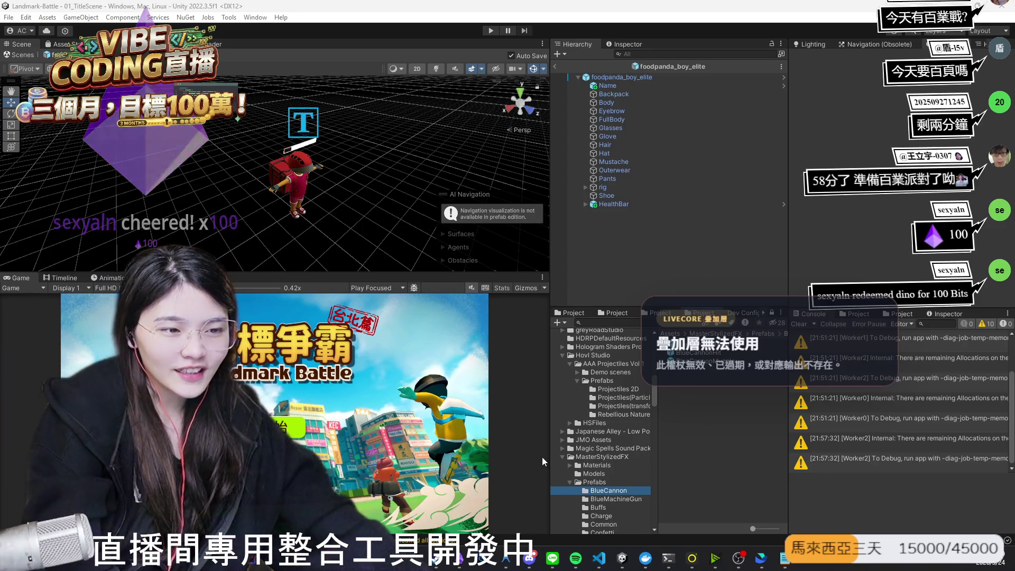
pyautogui.moveTo(687, 344); pyautogui.dragTo(639, 262)
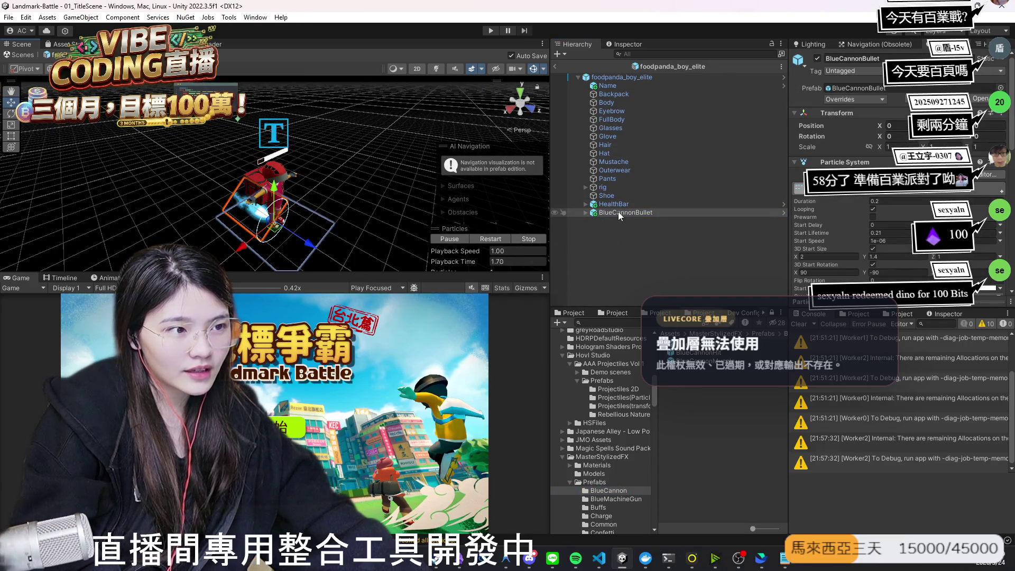
# Step: Remove BlueCannonBullet, then try and remove EnergyMachineGunBullet from BlueMachineGun
pyautogui.press('Delete')
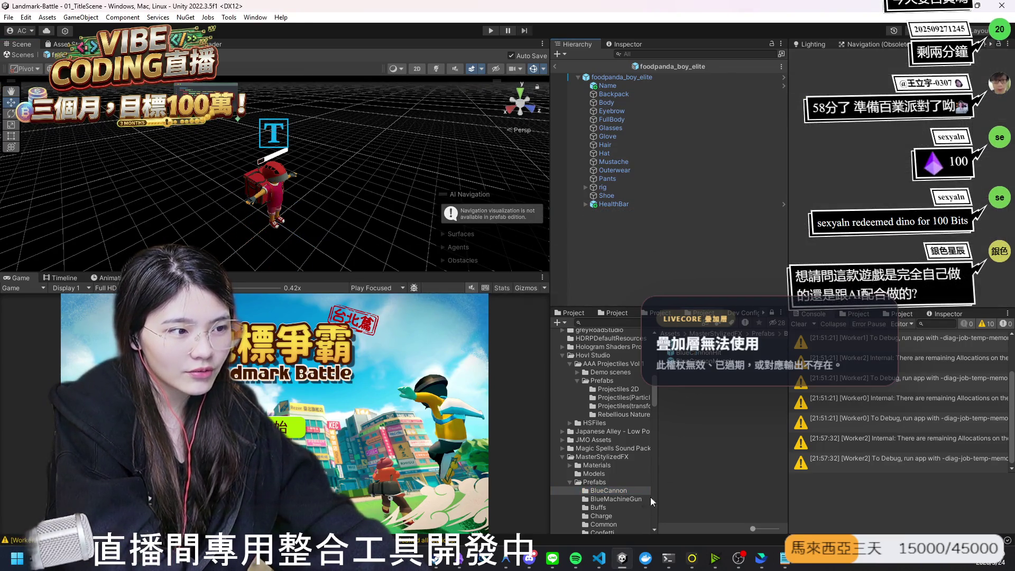
pyautogui.click(618, 499)
pyautogui.moveTo(687, 344); pyautogui.dragTo(629, 252)
pyautogui.press('Delete')
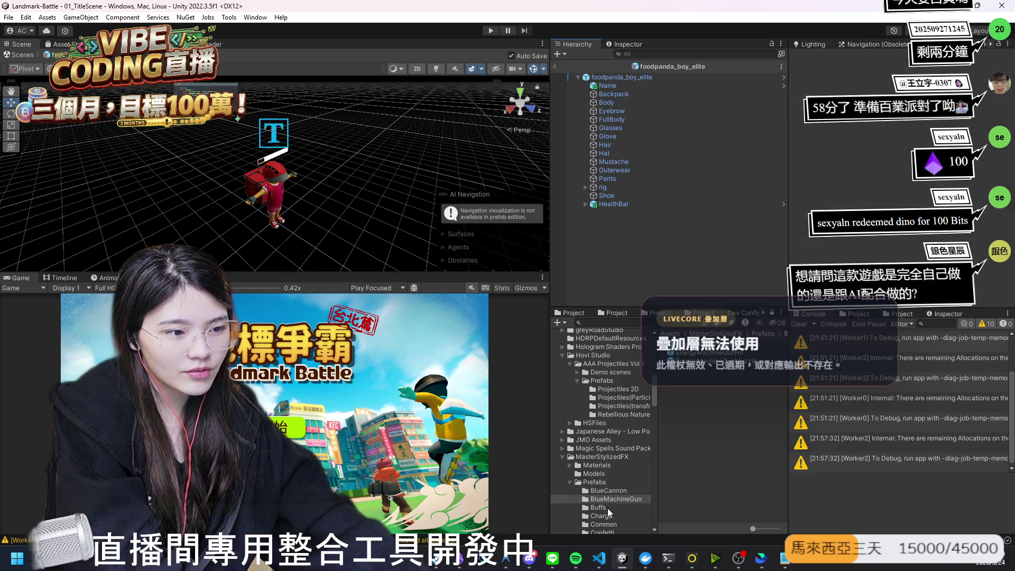
# Step: Preview and remove the Buffs Debuff effect, then bring up the LiveCore dashboard in Chrome
pyautogui.click(607, 507)
pyautogui.moveTo(687, 344); pyautogui.dragTo(621, 254)
pyautogui.doubleClick(616, 211)
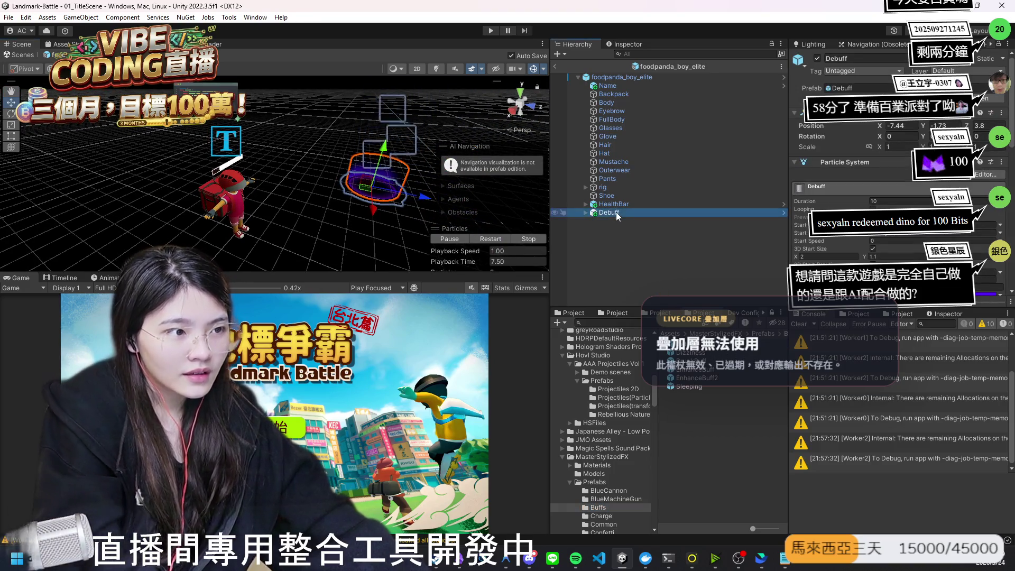
pyautogui.press('Delete')
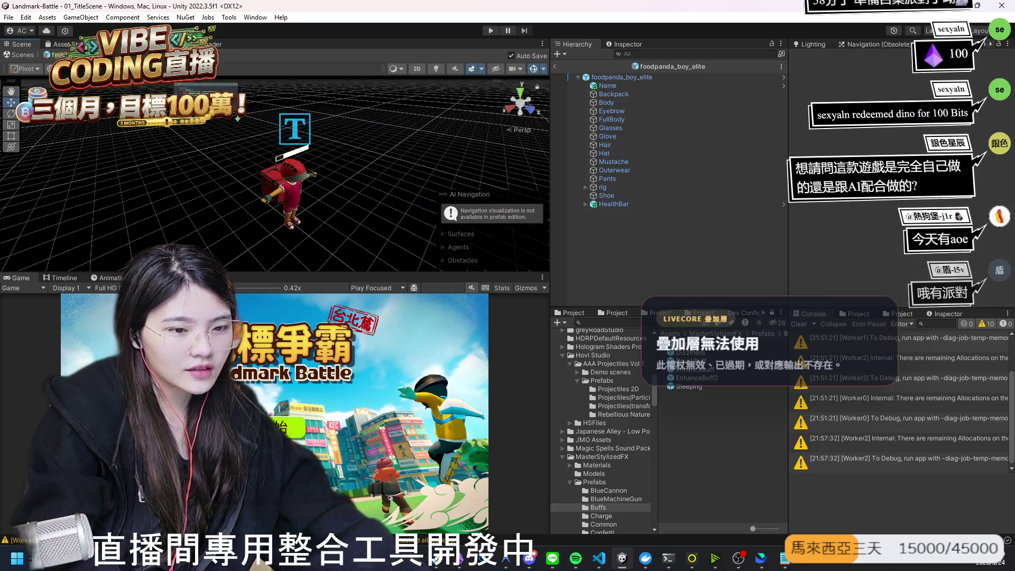
pyautogui.click(493, 513)
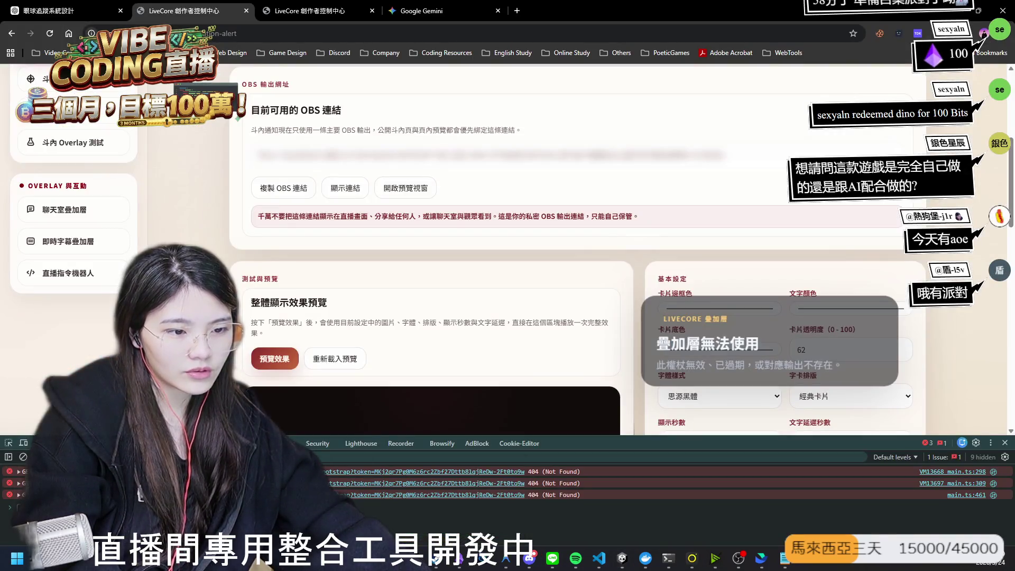
# Step: Read the assistant's testing notes in Antigravity, then reload the LiveCore alert settings page
pyautogui.click(502, 558)
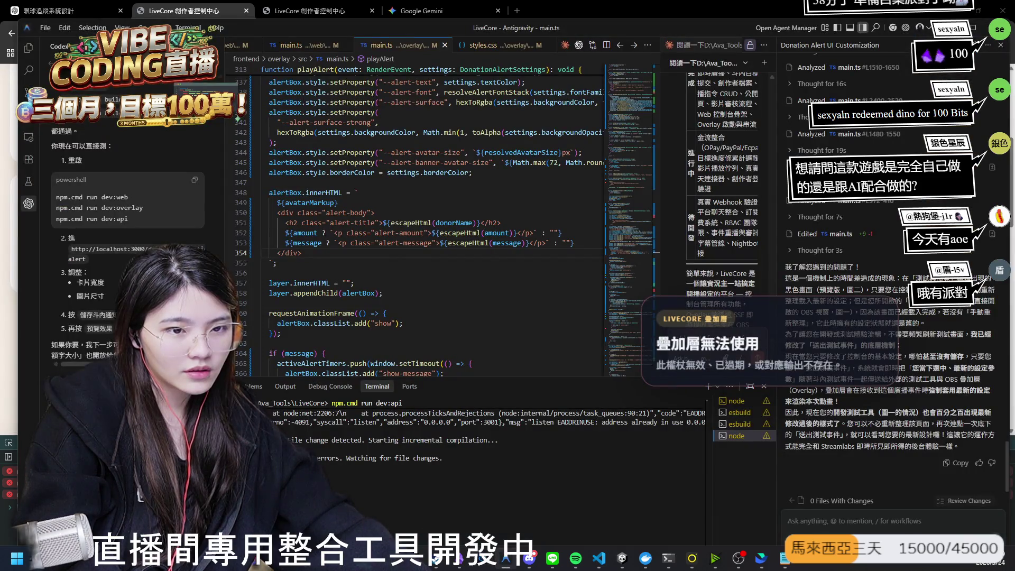
pyautogui.scroll(5, 127, 238)
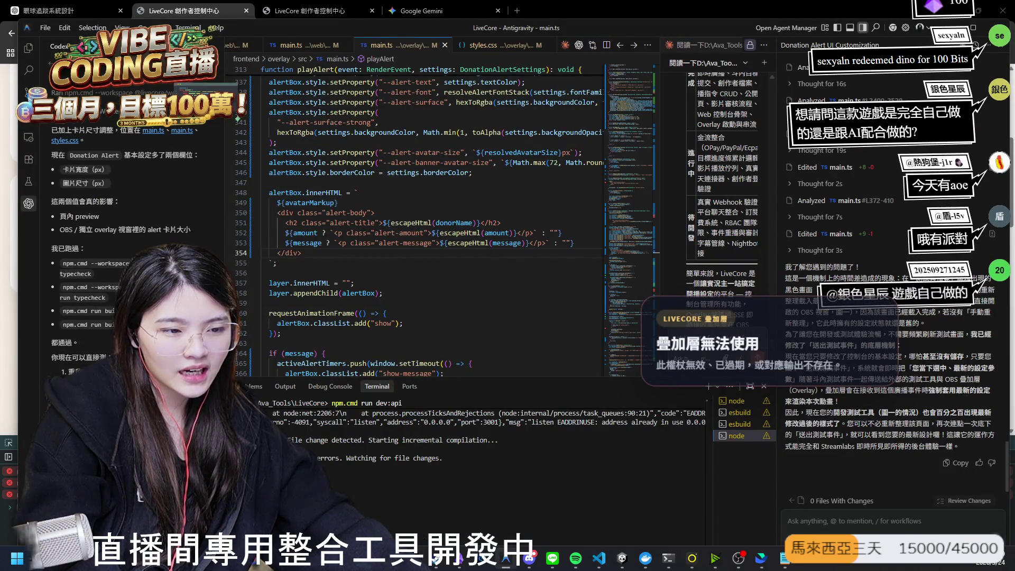
pyautogui.scroll(-4, 121, 227)
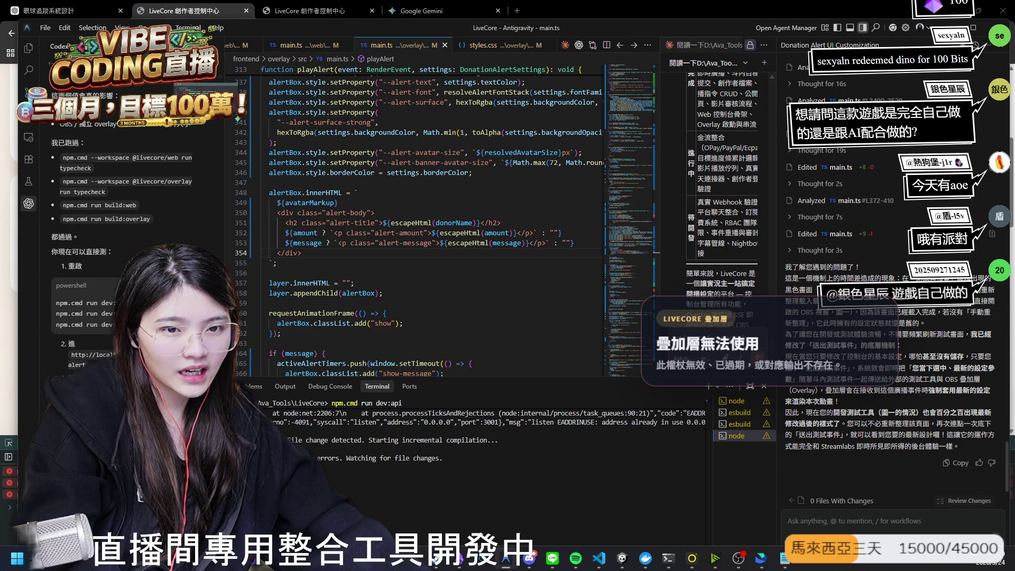
pyautogui.scroll(-2, 126, 228)
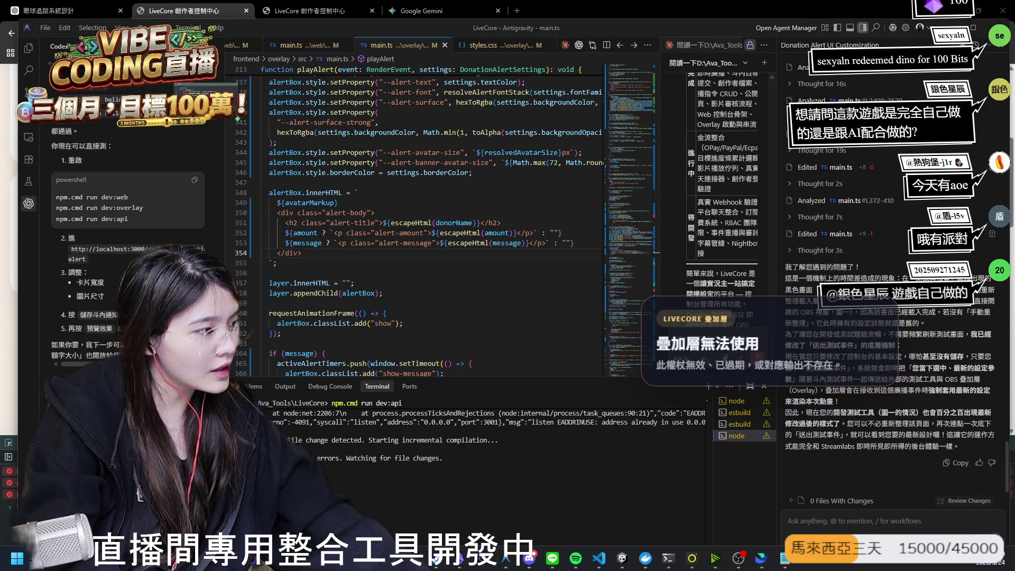
pyautogui.hotkey('alt', 'Tab')
pyautogui.click(51, 33)
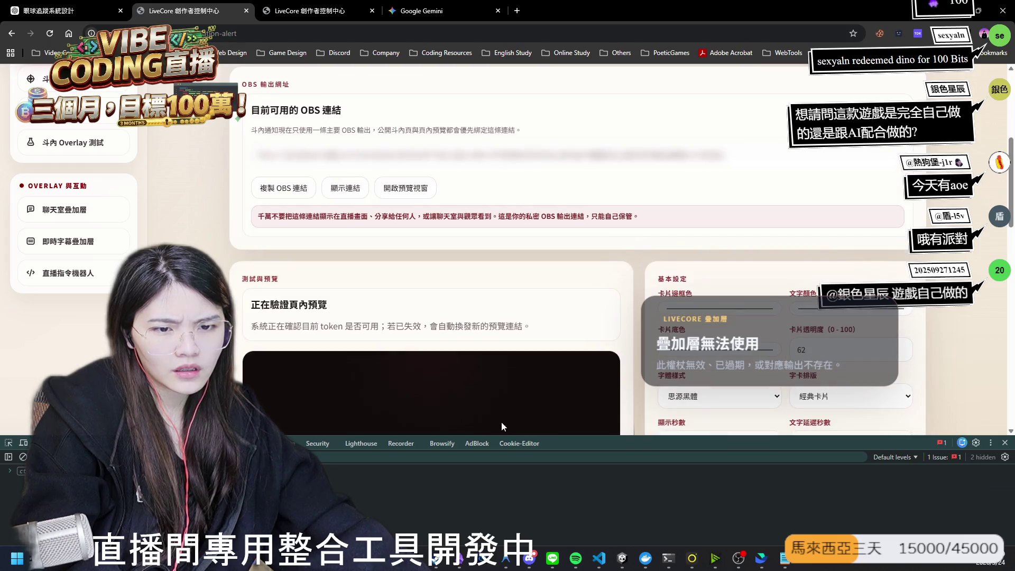
# Step: Change the alert card width (px) field from 560 to 250
pyautogui.scroll(-4, 535, 355)
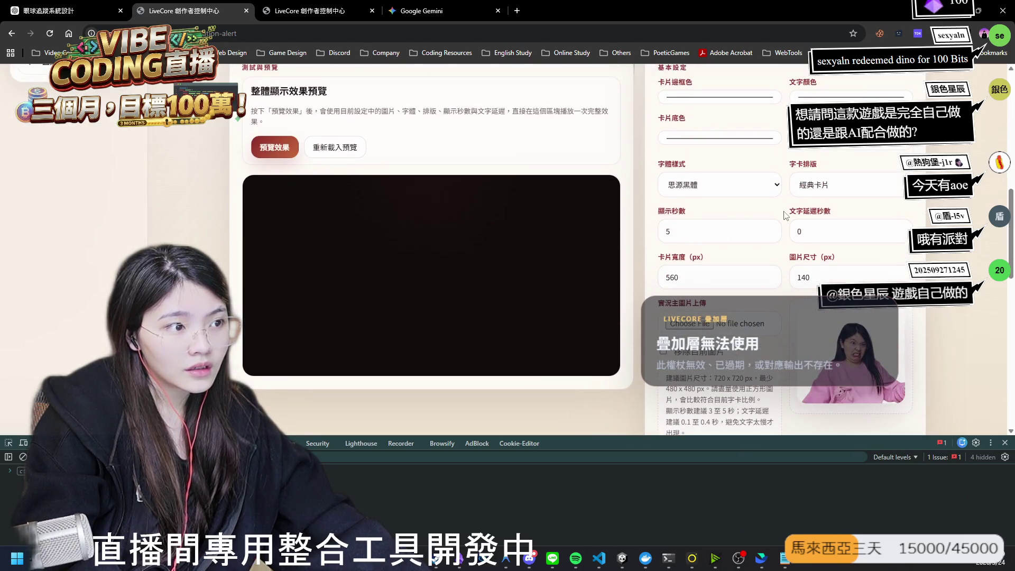
pyautogui.hotkey('ctrl', 'a')
pyautogui.write('25')
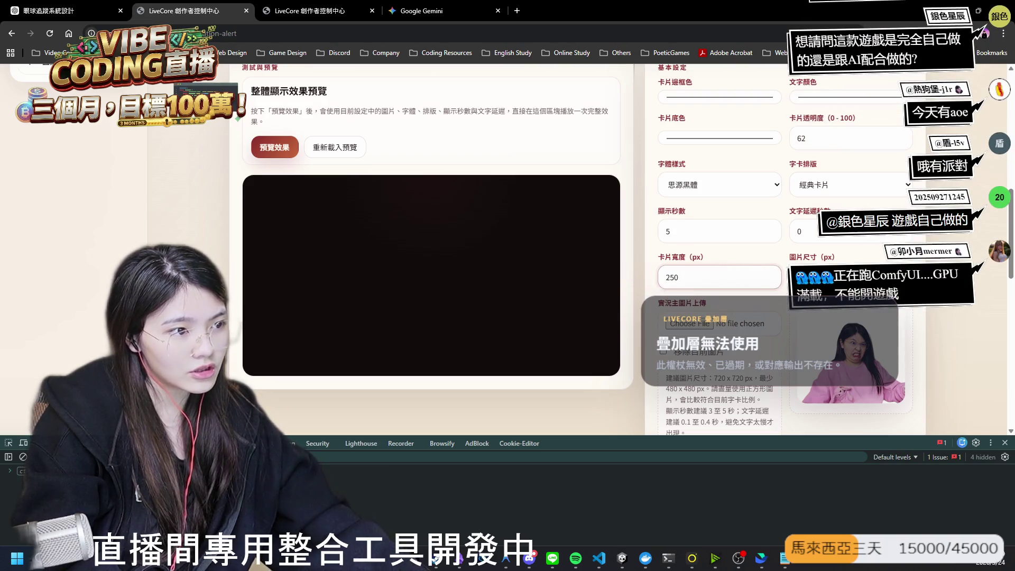